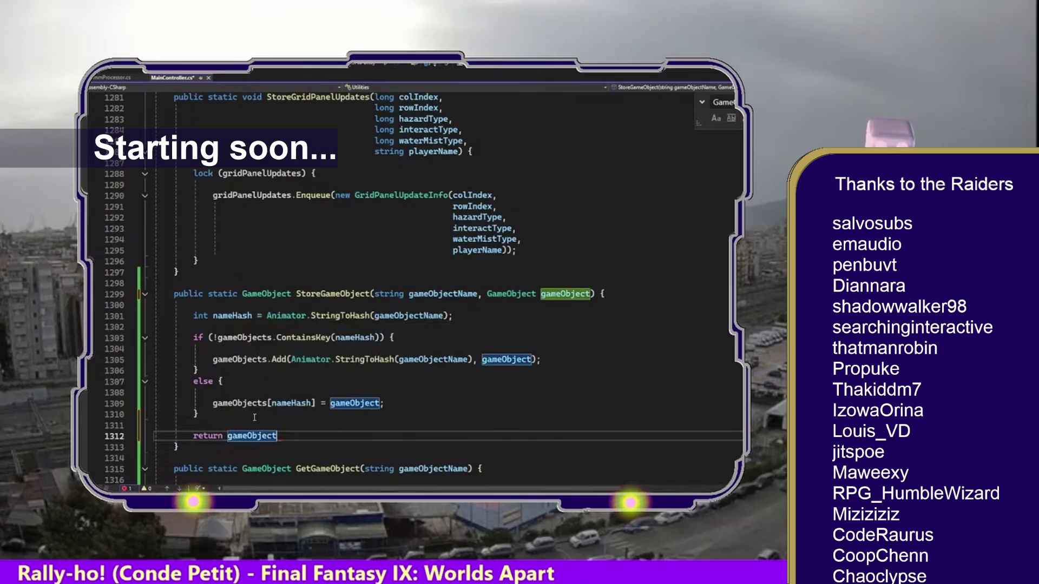
Step: Select the whole StoreGameObject method in the code editor, then return the Project window to the Assets root
left_click_drag(193, 453, 123, 288)
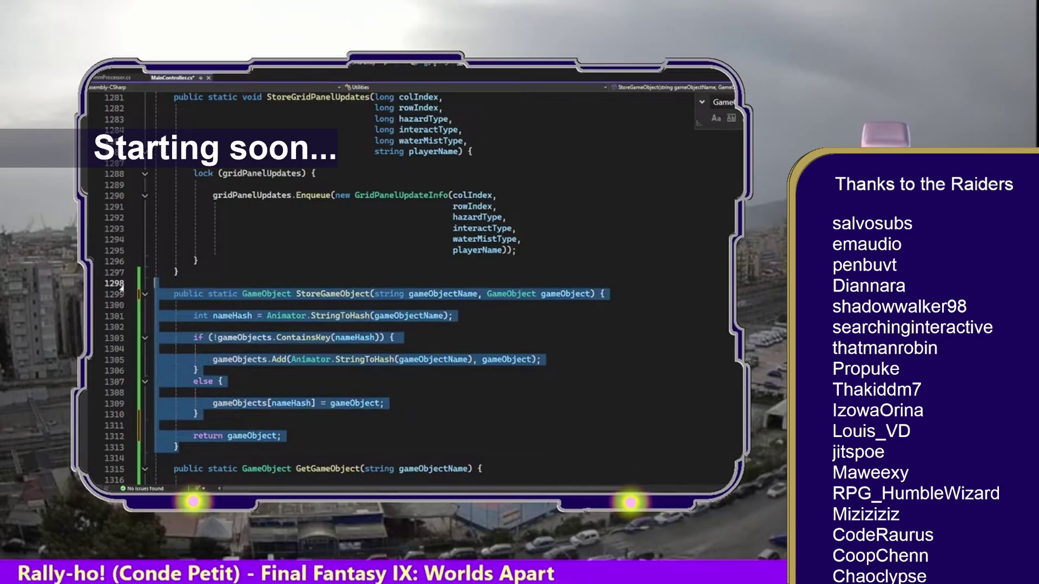
key("alt+Tab")
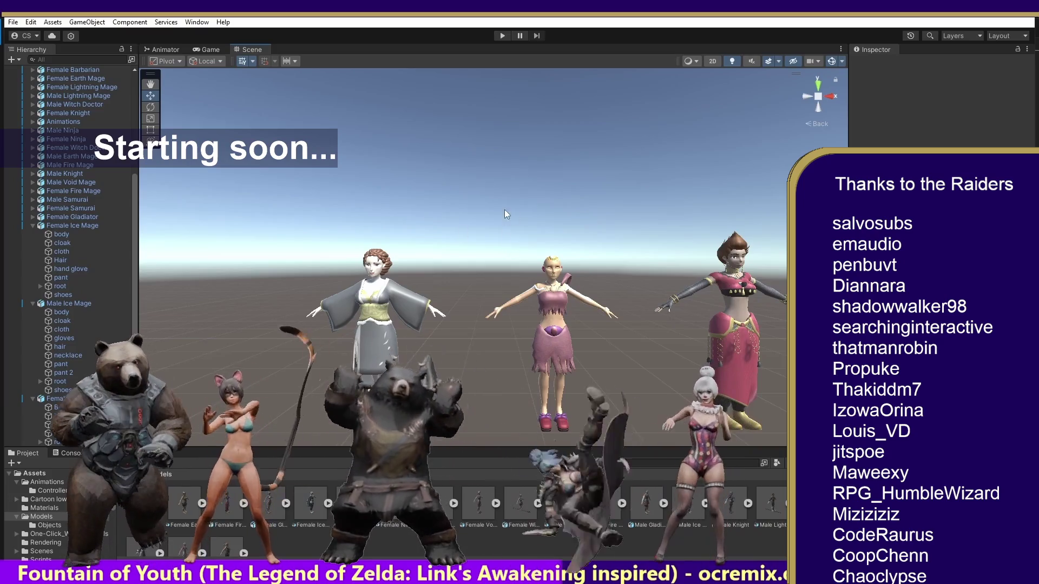
left_click(144, 474)
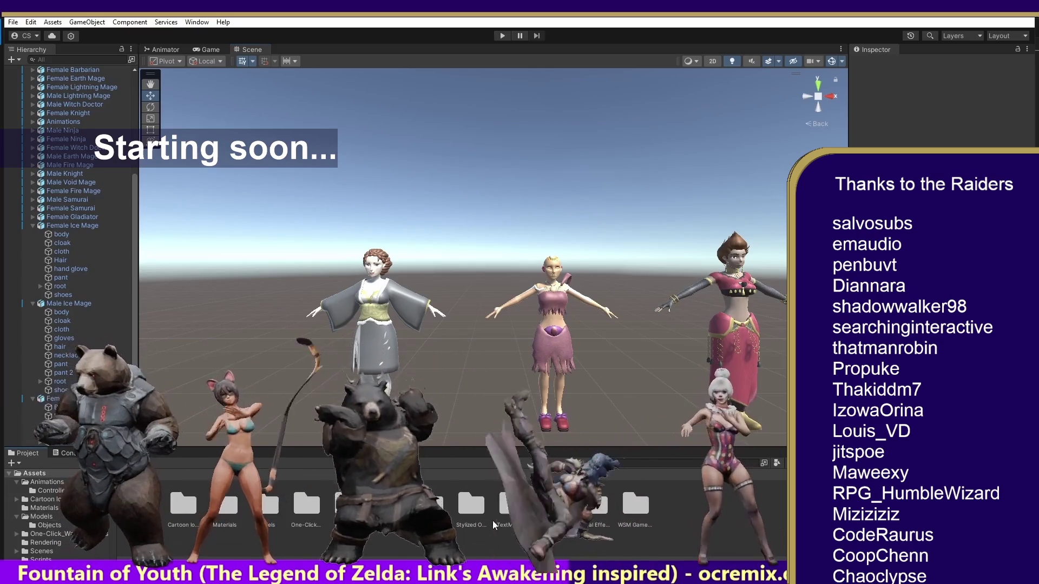
Step: Open the Textures folder, spawn a new Earth in the running game, then go back to Assets root
double_click(549, 506)
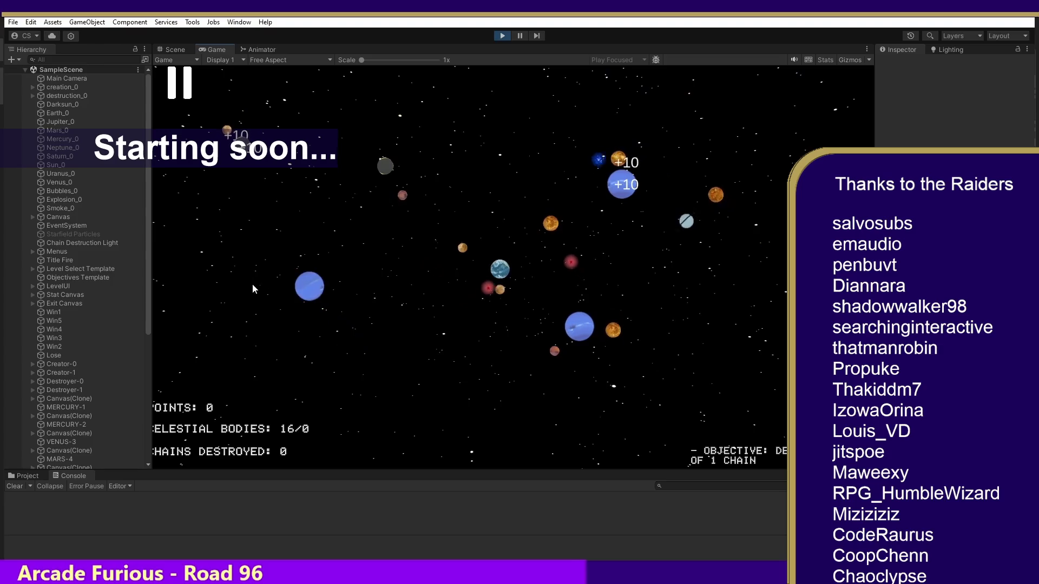
left_click(434, 329)
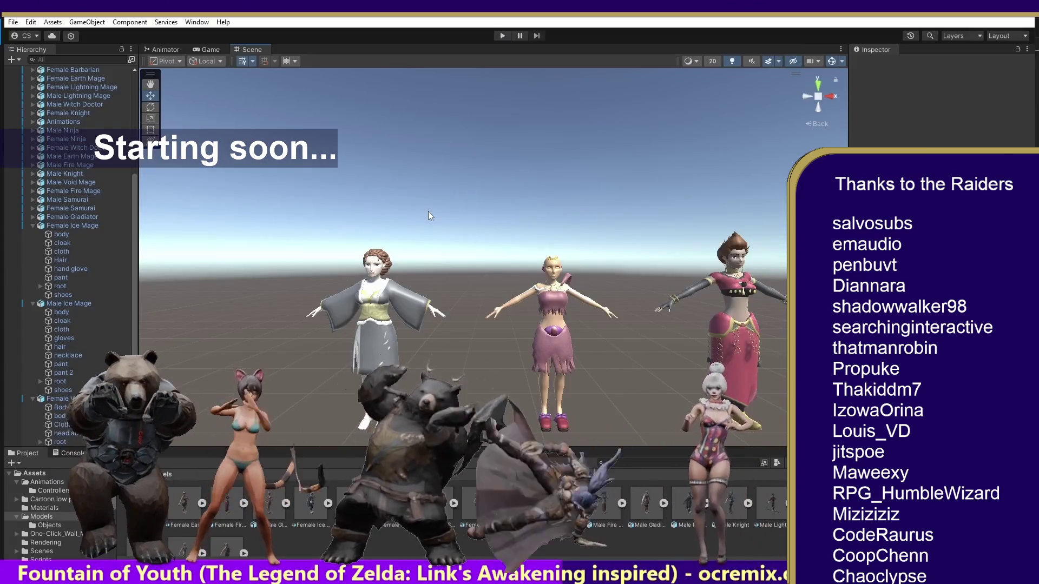
left_click(132, 474)
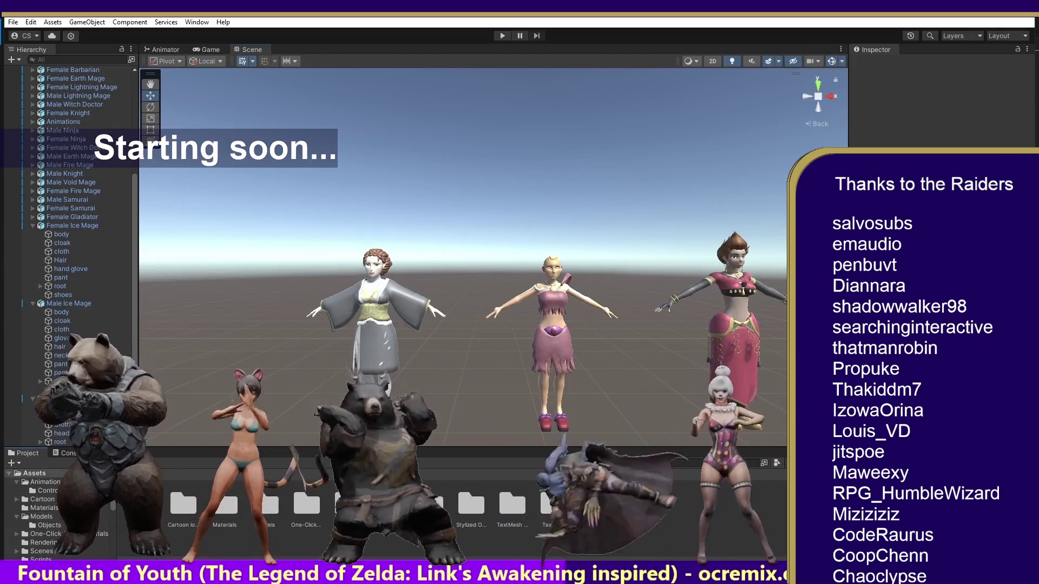
Step: Open Textures from the Assets root to list its character texture subfolders
double_click(552, 505)
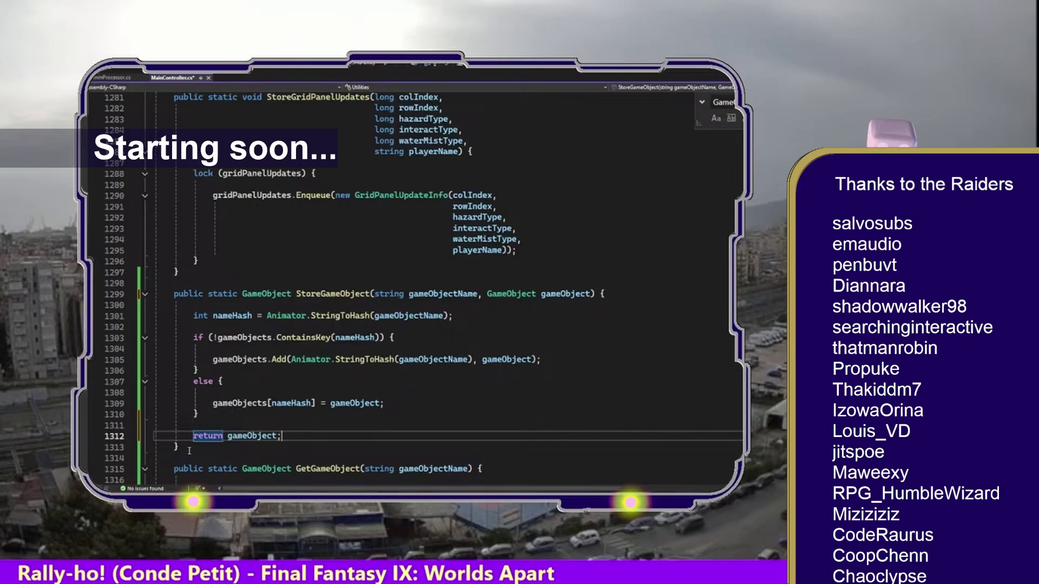
Step: Select the StoreGameObject method lines, then reopen the Textures folder from the Assets root
left_click_drag(189, 451, 123, 292)
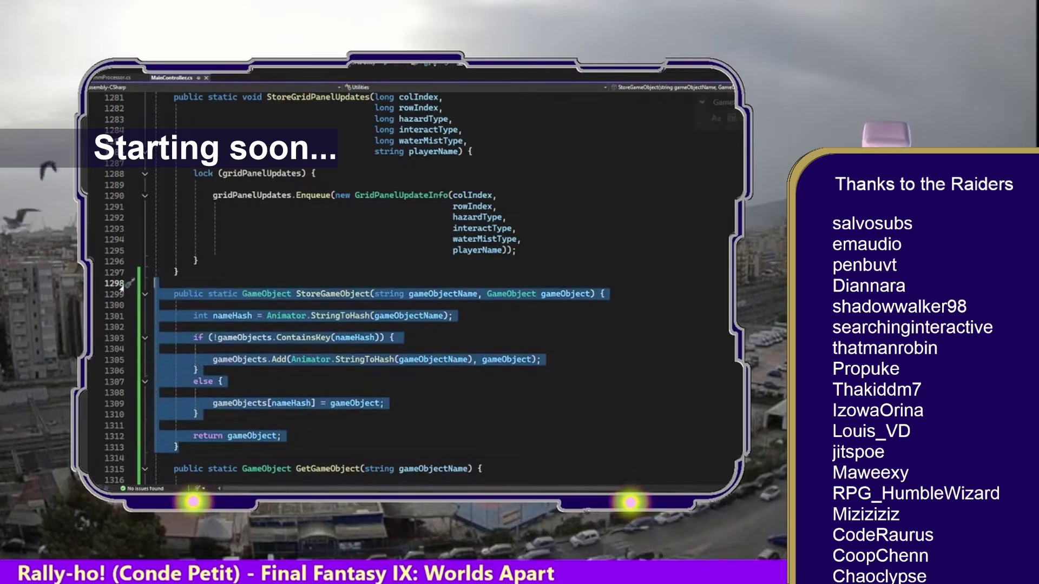
key("alt+Tab")
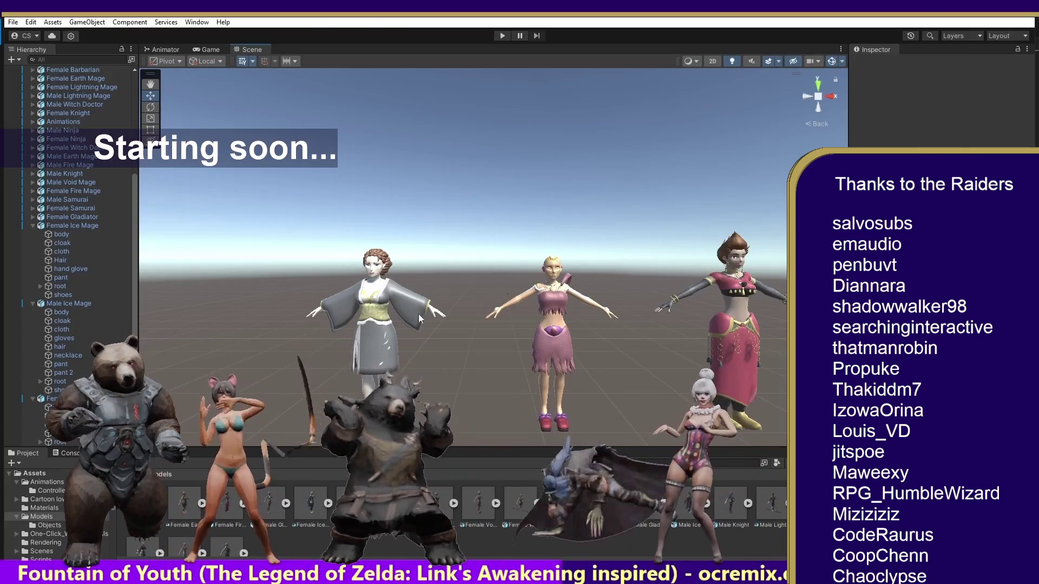
left_click(279, 495)
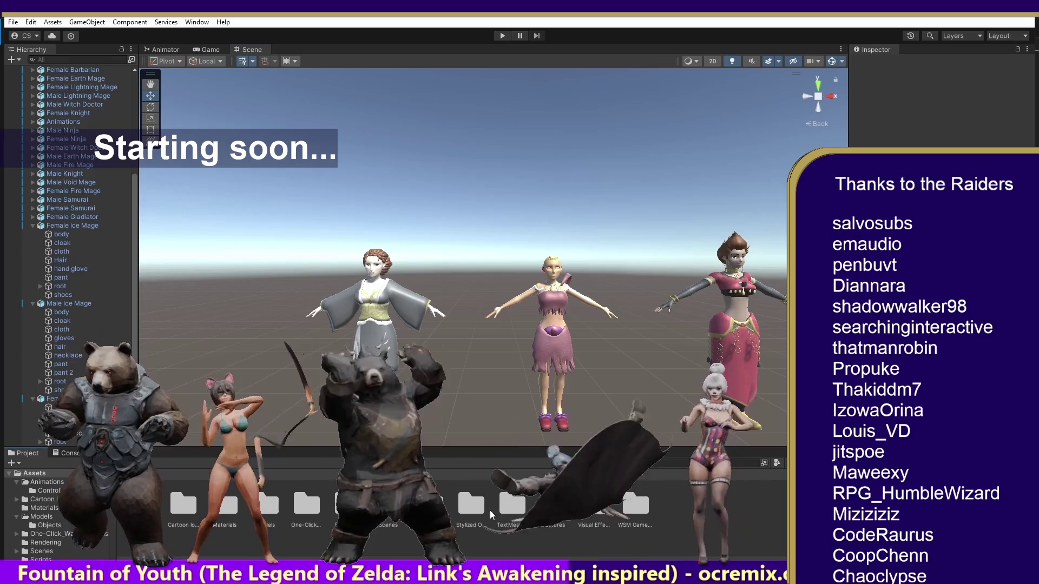
double_click(552, 506)
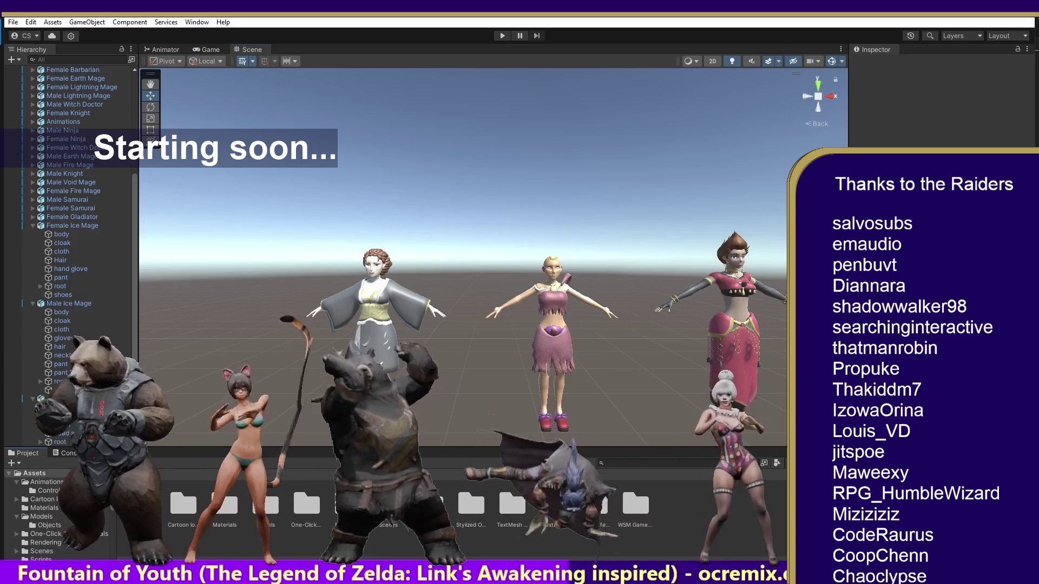
left_click(511, 513)
double_click(553, 506)
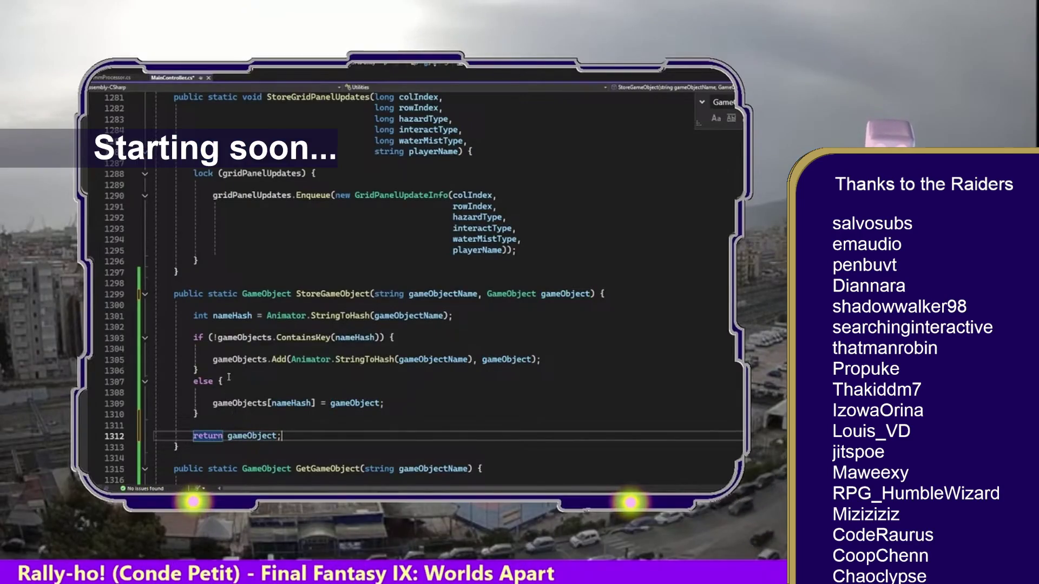
Step: Select the whole StoreGameObject method, then return the Project window to the Assets root
left_click_drag(189, 451, 123, 293)
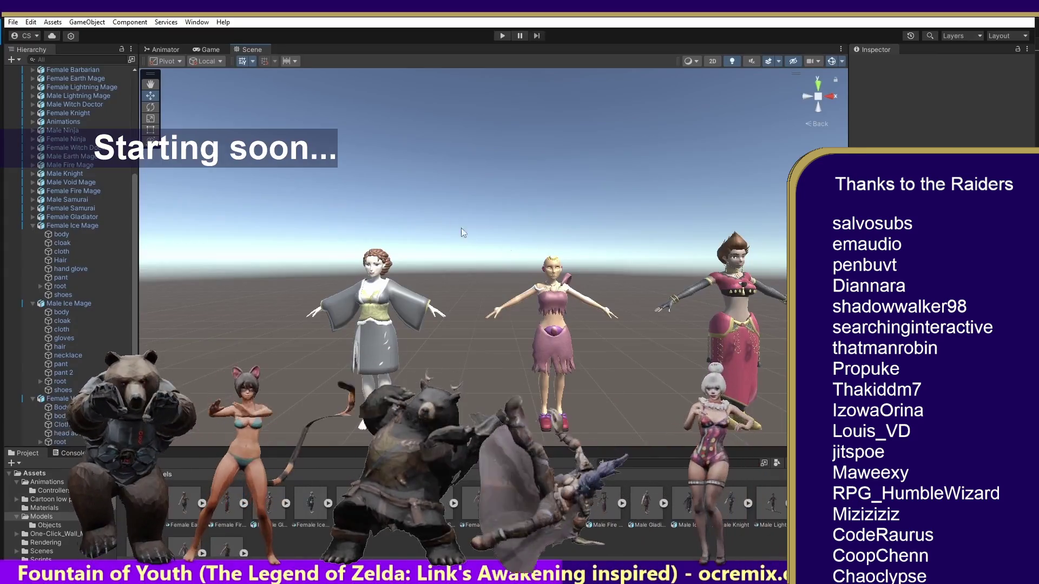
left_click(132, 473)
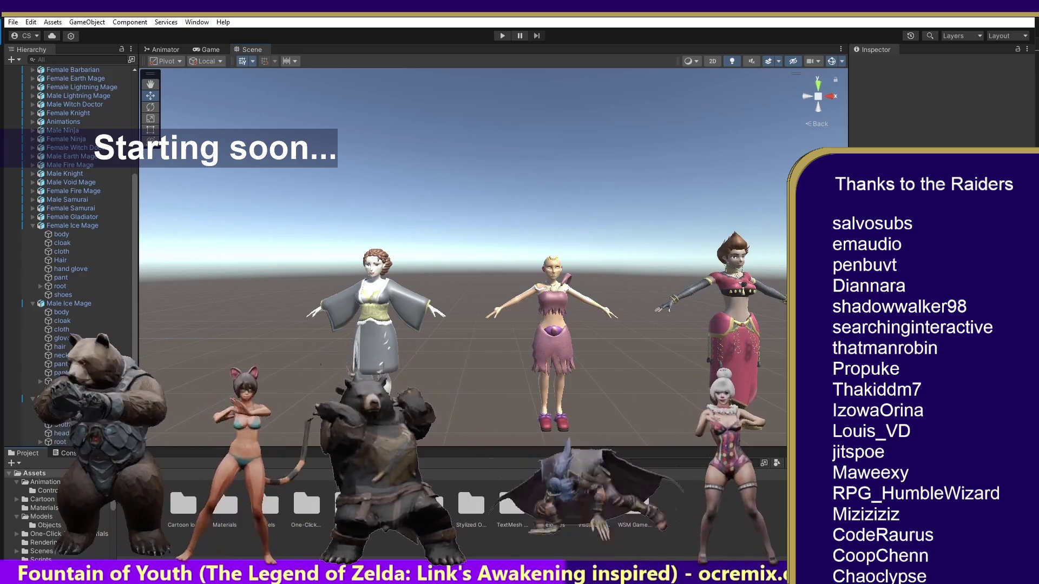
Step: Open the Textures folder, then start the Celestial Crash game with Ctrl+P
double_click(549, 506)
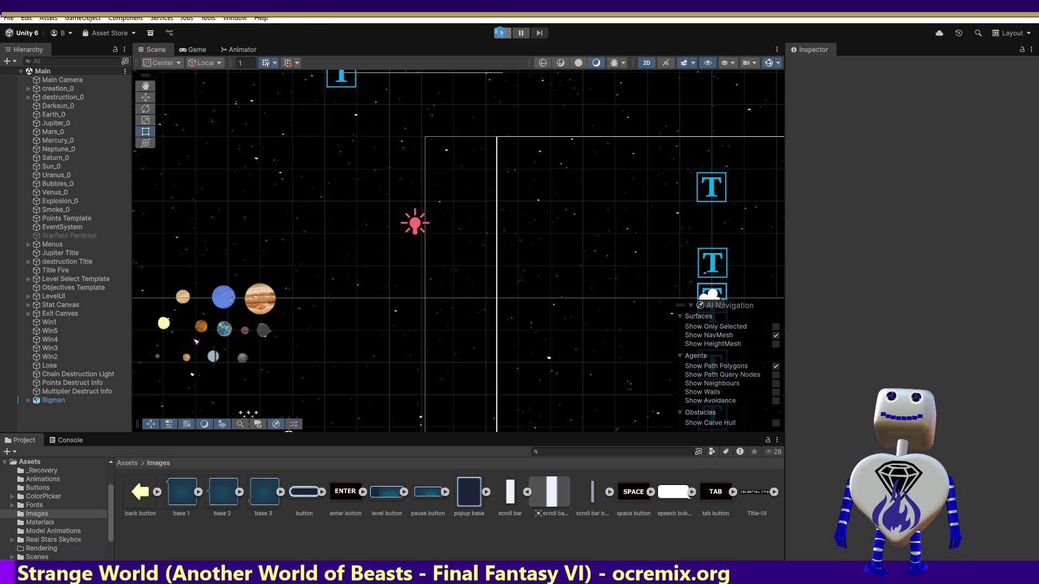
key("ctrl+p")
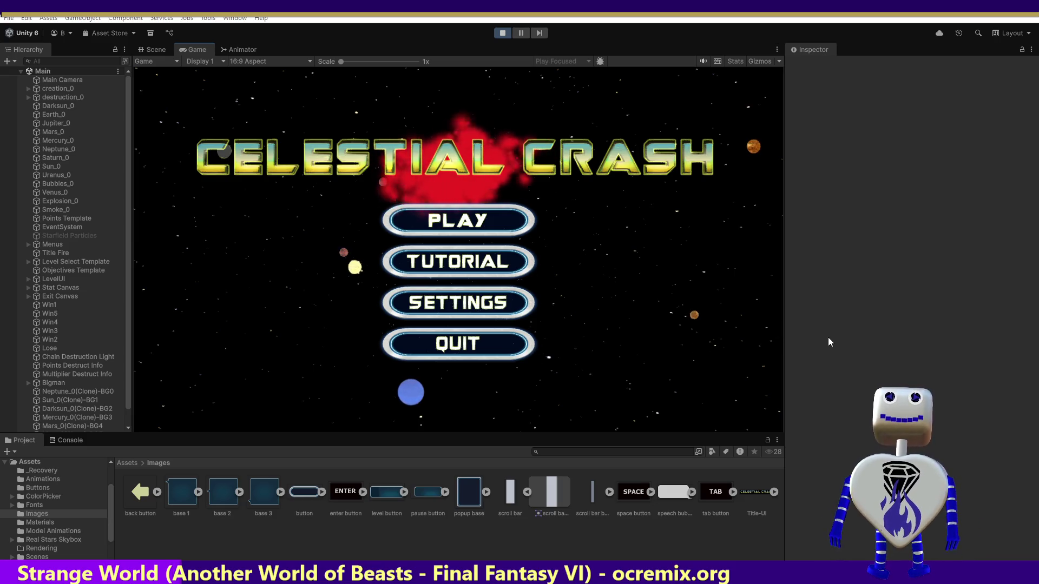
Step: Go from the main menu to Choose Level and scroll the level list through levels 1 to 5
left_click(453, 226)
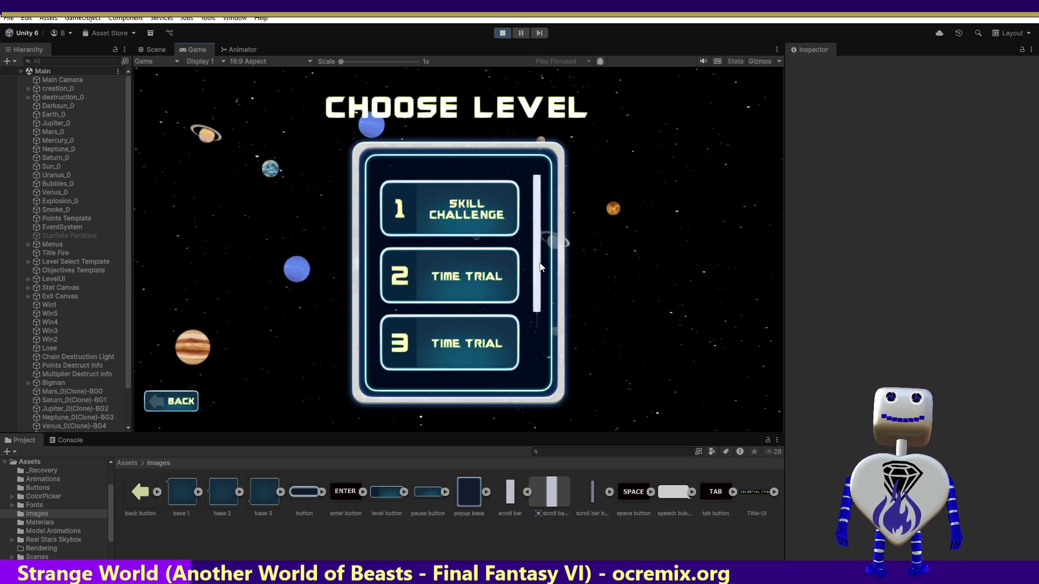
left_click_drag(539, 288, 537, 202)
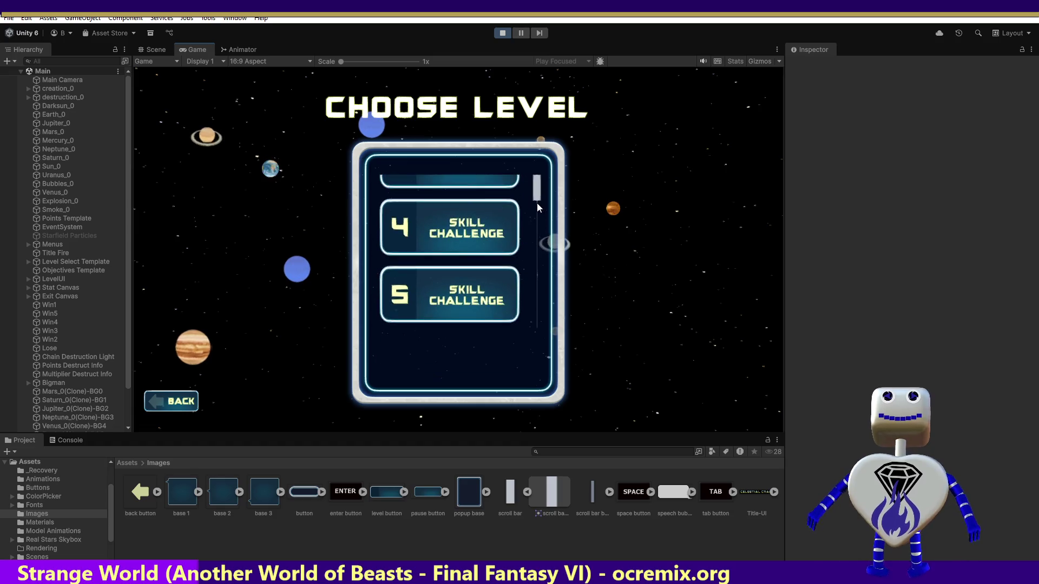
scroll(533, 325, "down", 3)
scroll(528, 287, "up", 3)
scroll(520, 227, "down", 3)
scroll(518, 215, "up", 3)
scroll(525, 202, "down", 3)
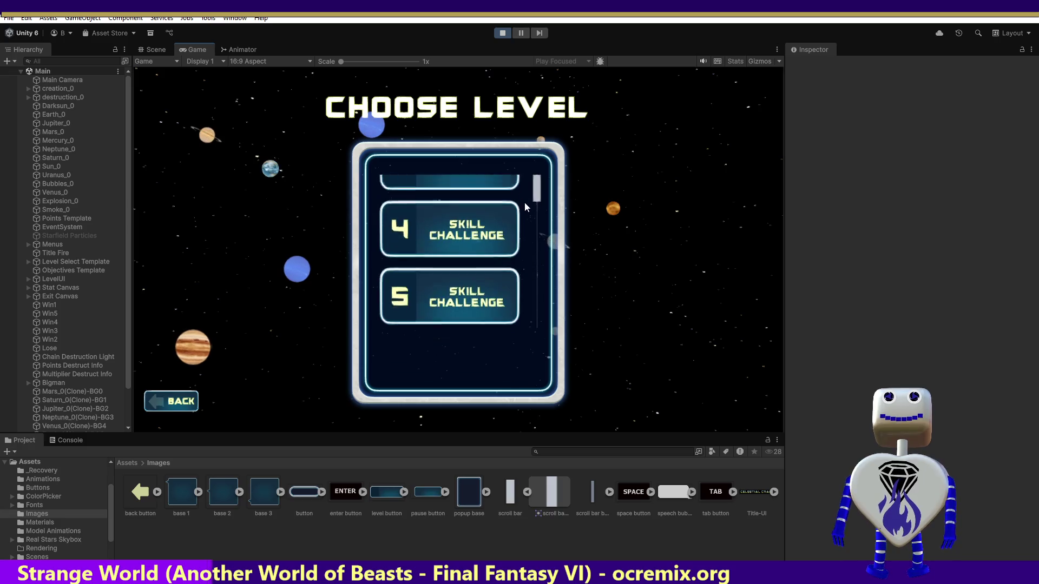
mouse_move(521, 234)
left_mouse_down()
mouse_move(527, 342)
mouse_move(541, 168)
left_mouse_up()
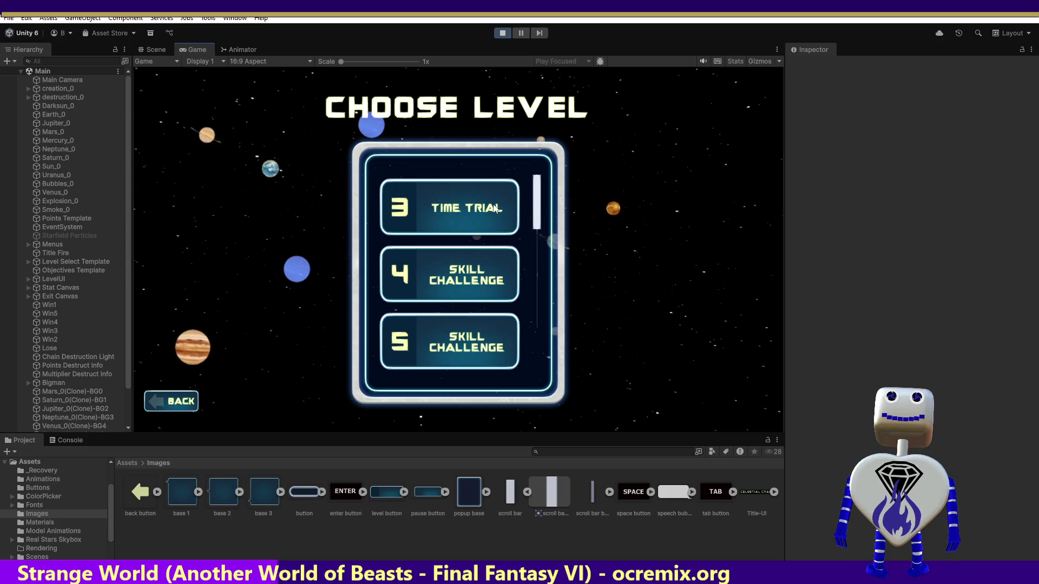
scroll(534, 217, "up", 1)
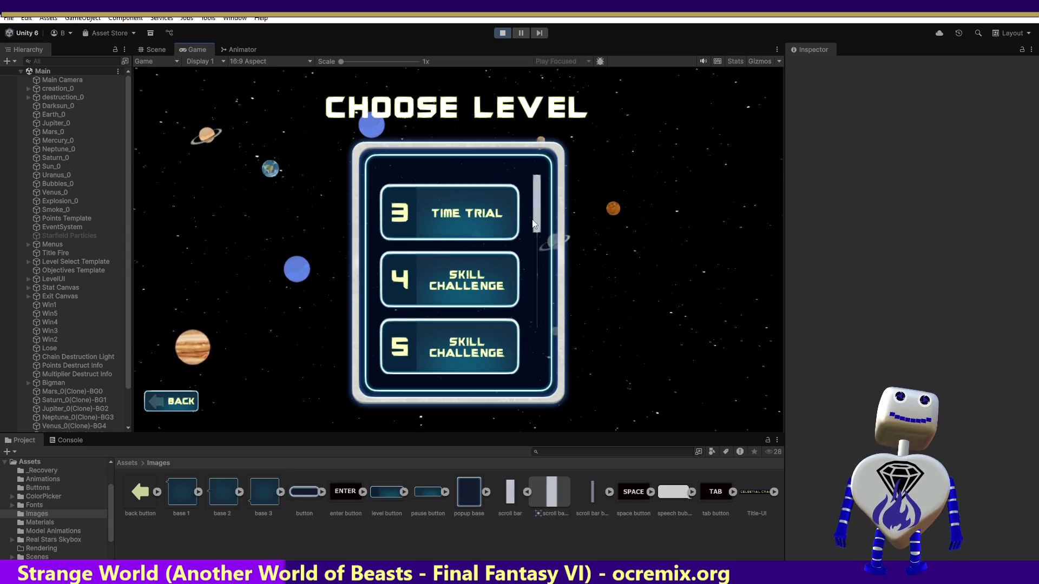
left_click_drag(534, 222, 534, 184)
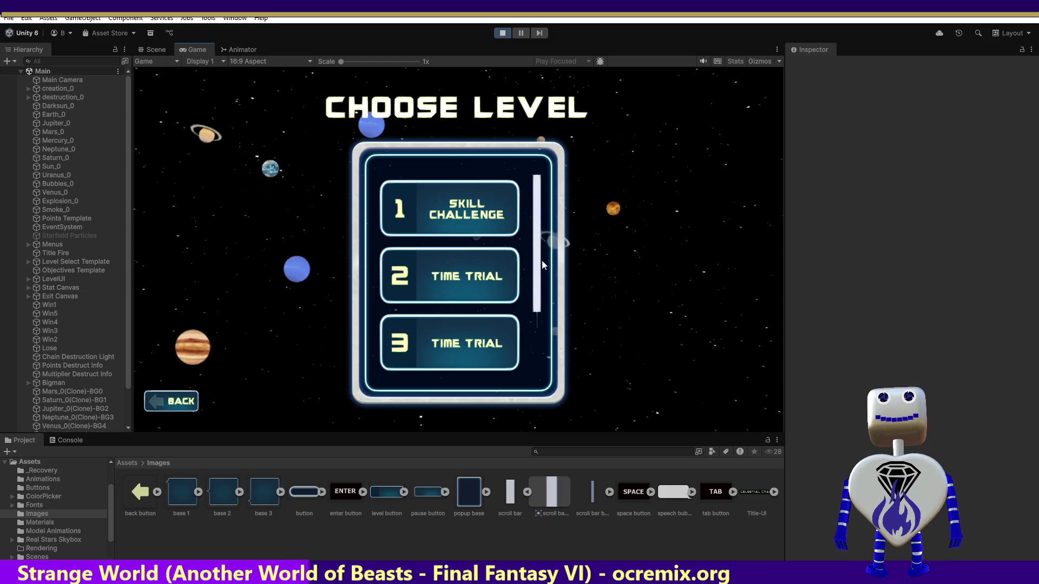
mouse_move(538, 264)
left_mouse_down()
mouse_move(528, 179)
mouse_move(527, 323)
mouse_move(523, 239)
left_mouse_up()
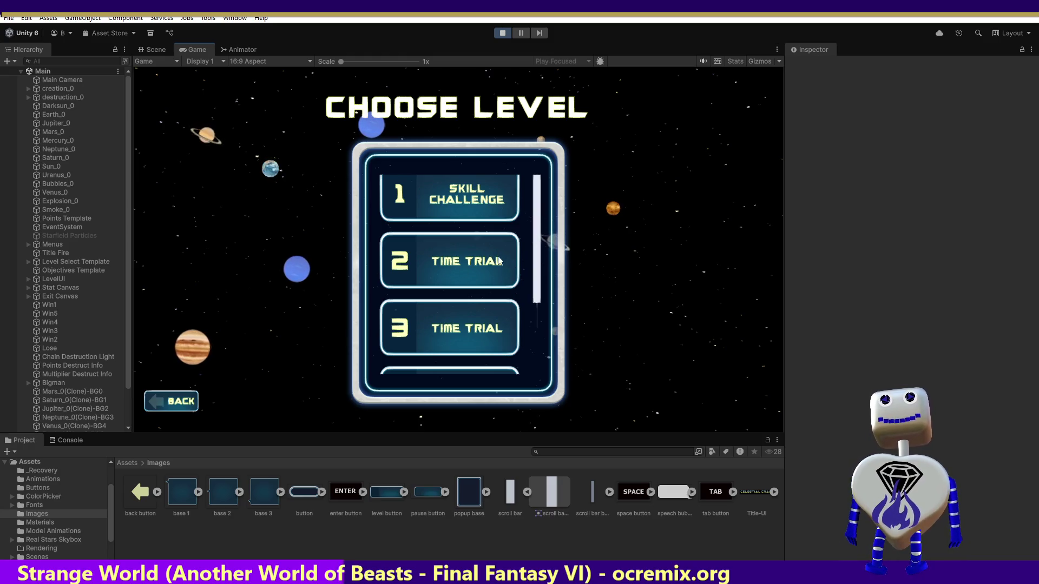
mouse_move(534, 261)
left_mouse_down()
mouse_move(534, 181)
mouse_move(529, 323)
left_mouse_up()
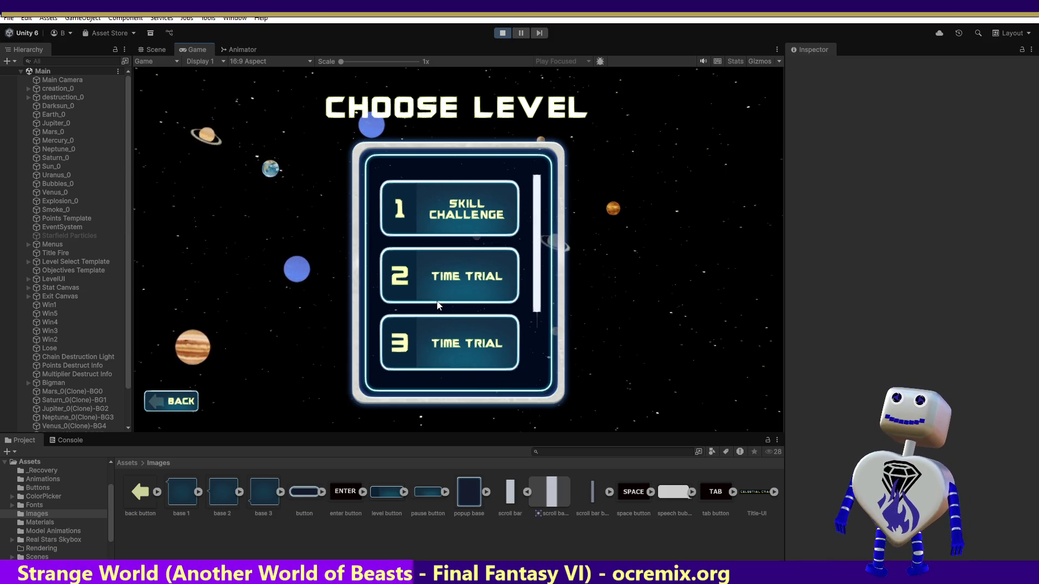
scroll(442, 264, "down", 5)
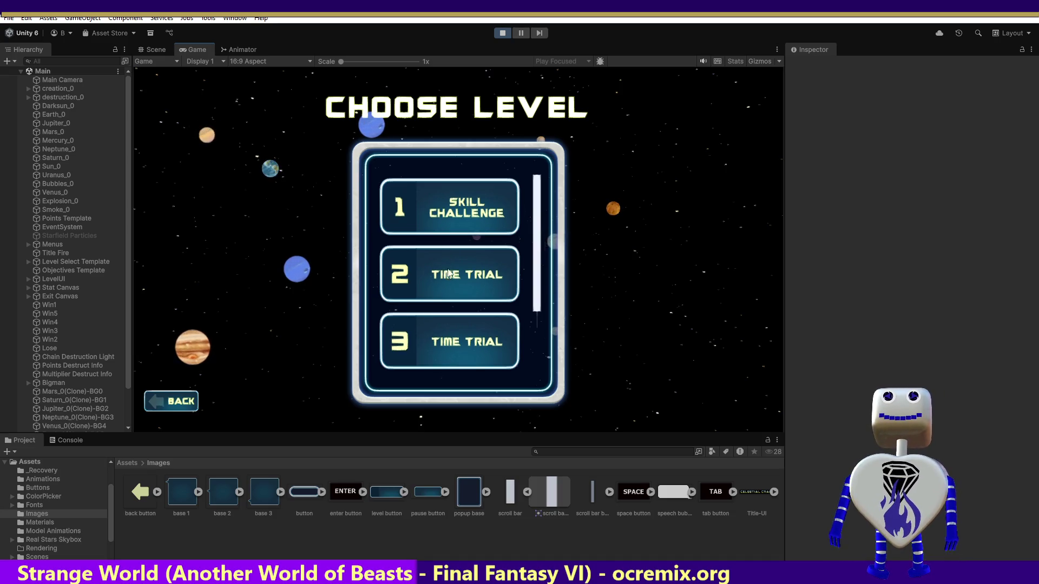
scroll(460, 279, "down", 2)
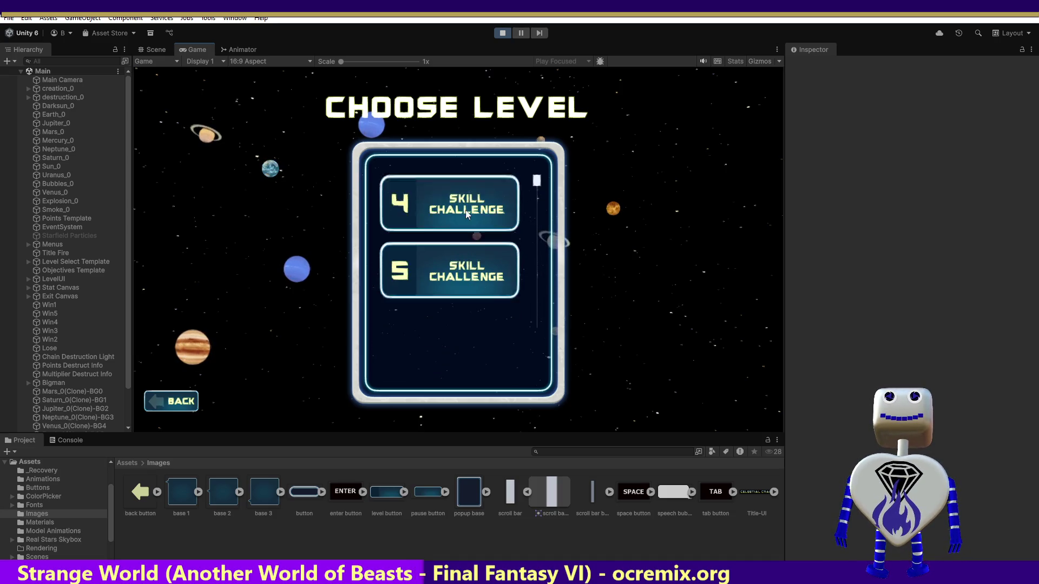
scroll(440, 352, "up", 4)
scroll(445, 328, "up", 3)
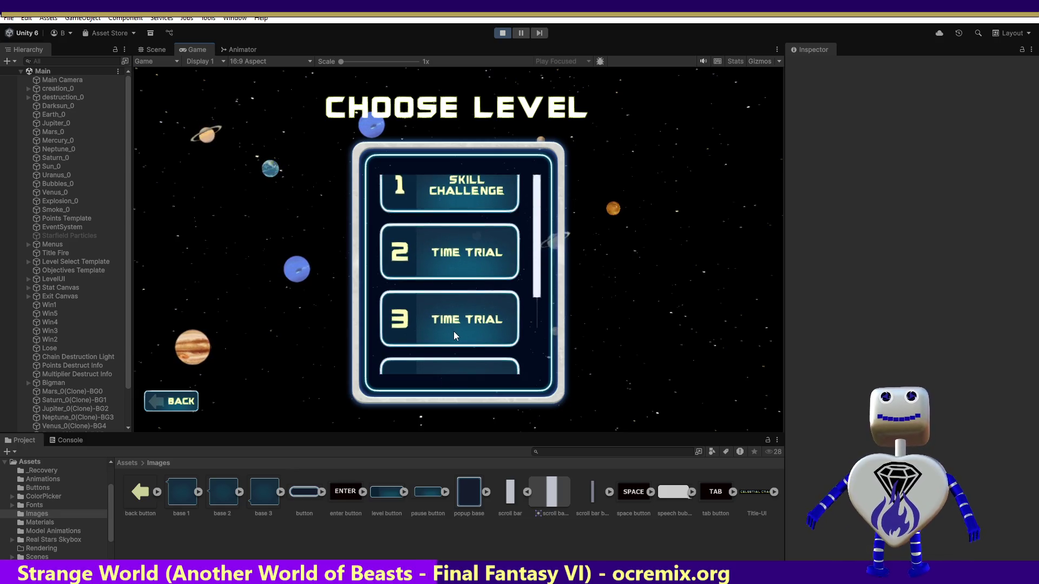
scroll(497, 316, "up", 2)
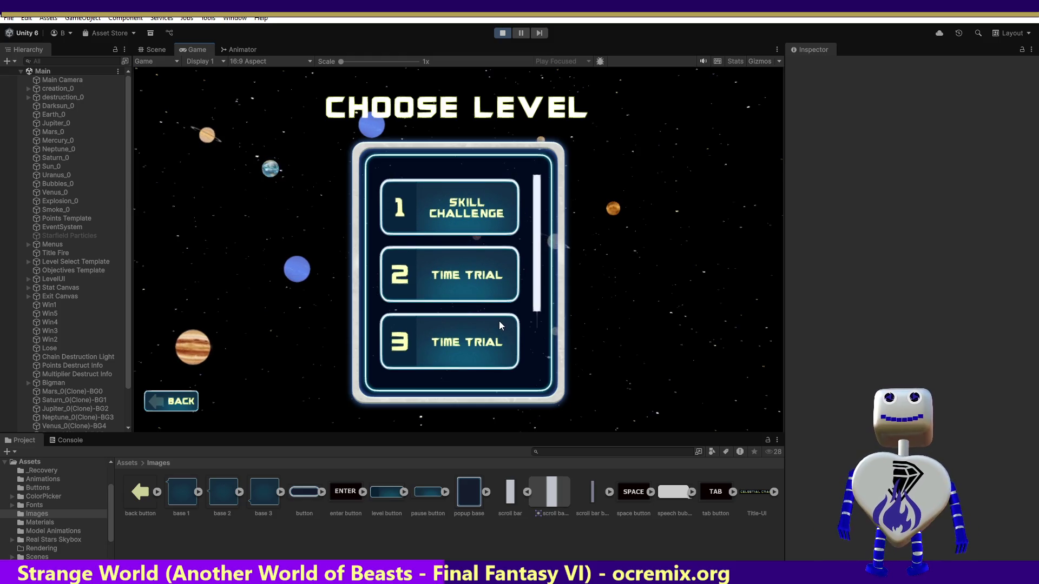
scroll(485, 295, "down", 1)
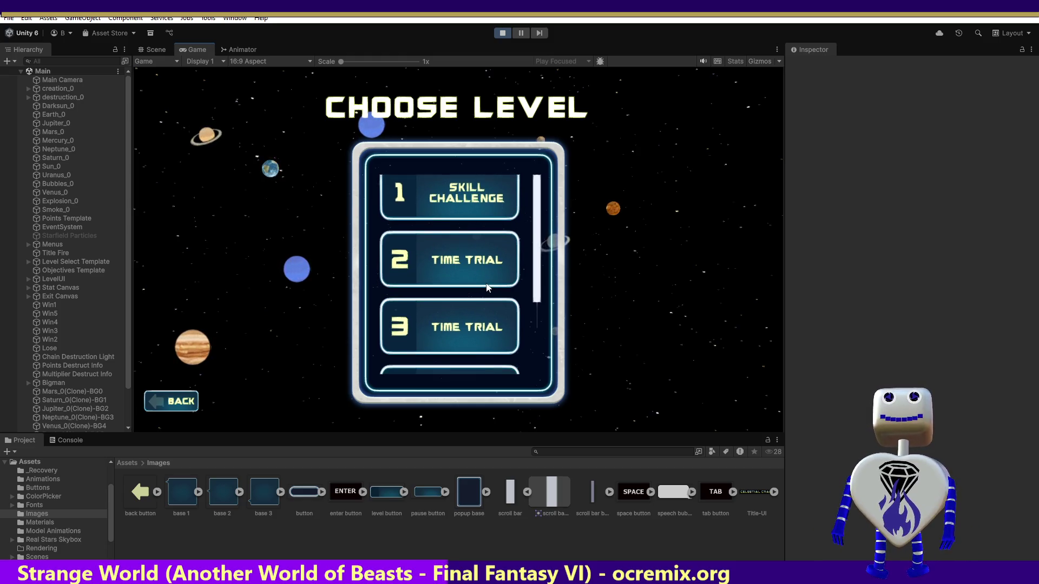
scroll(466, 279, "up", 1)
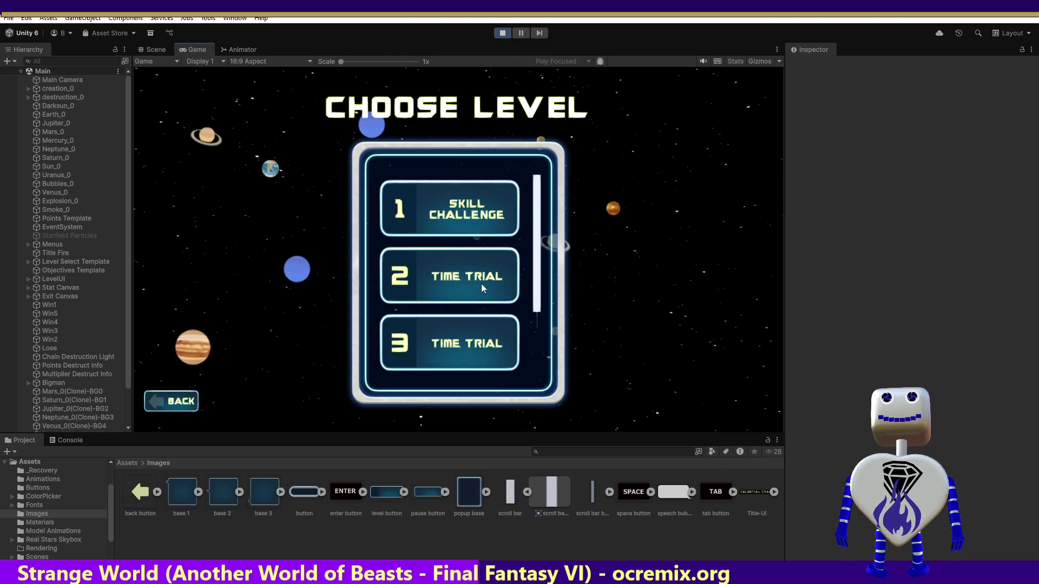
scroll(536, 215, "down", 1)
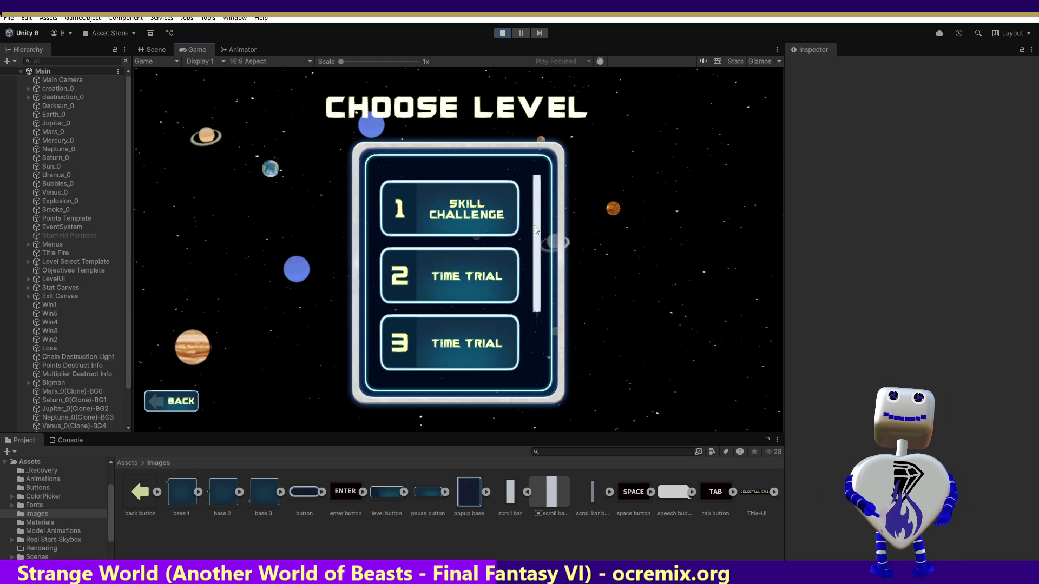
scroll(538, 330, "down", 3)
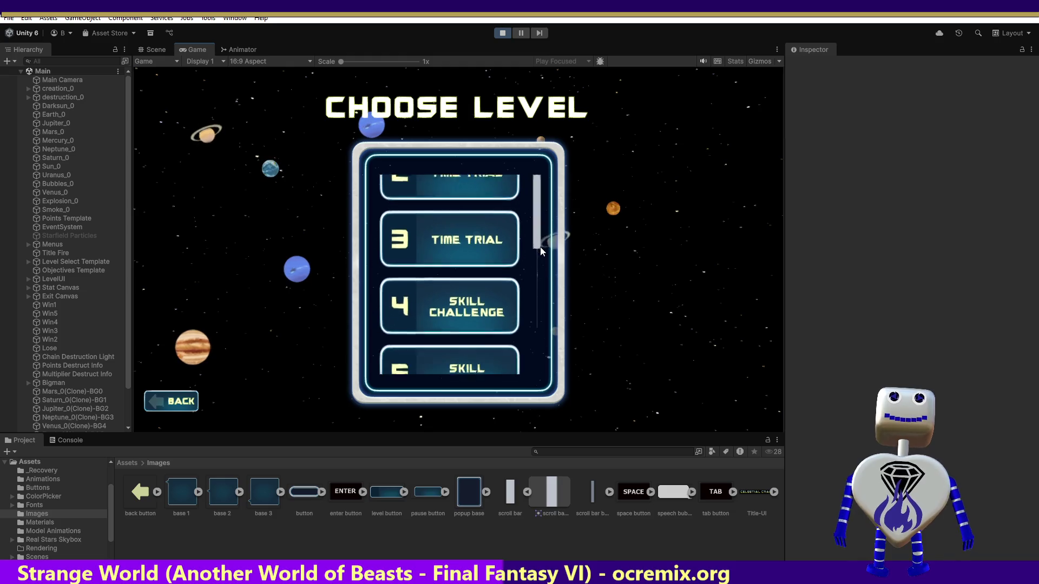
scroll(538, 324, "down", 1)
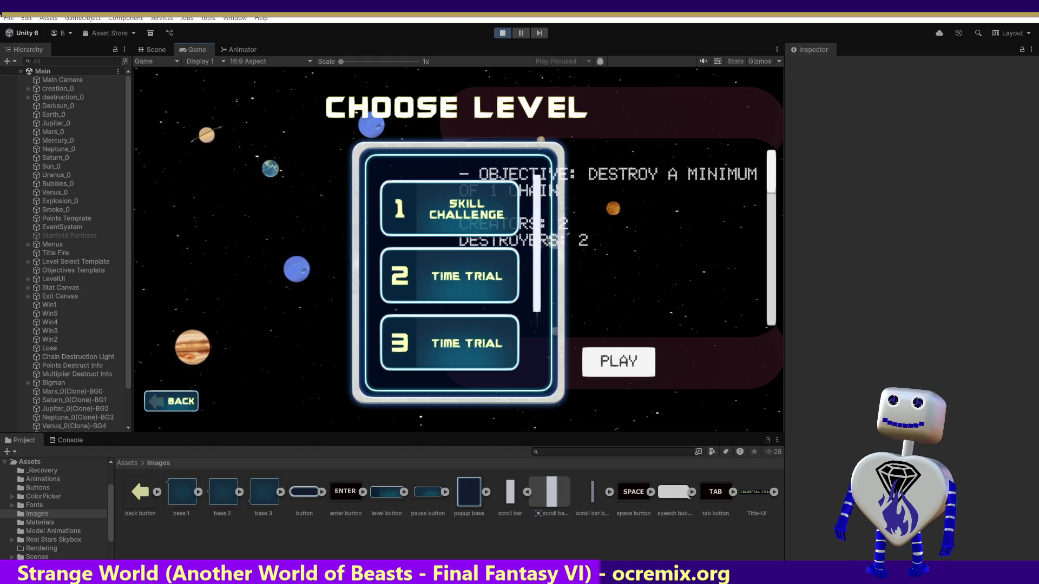
Step: Inspect the base 1 image, then expand base 2 and select its base 2_0 sprite
left_click(184, 499)
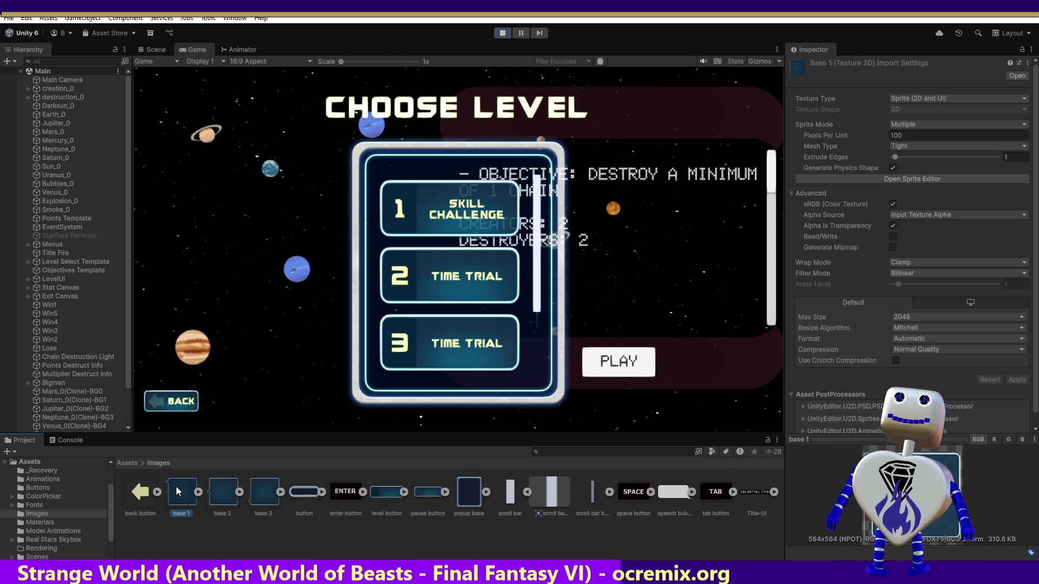
left_click(236, 489)
left_click(269, 494)
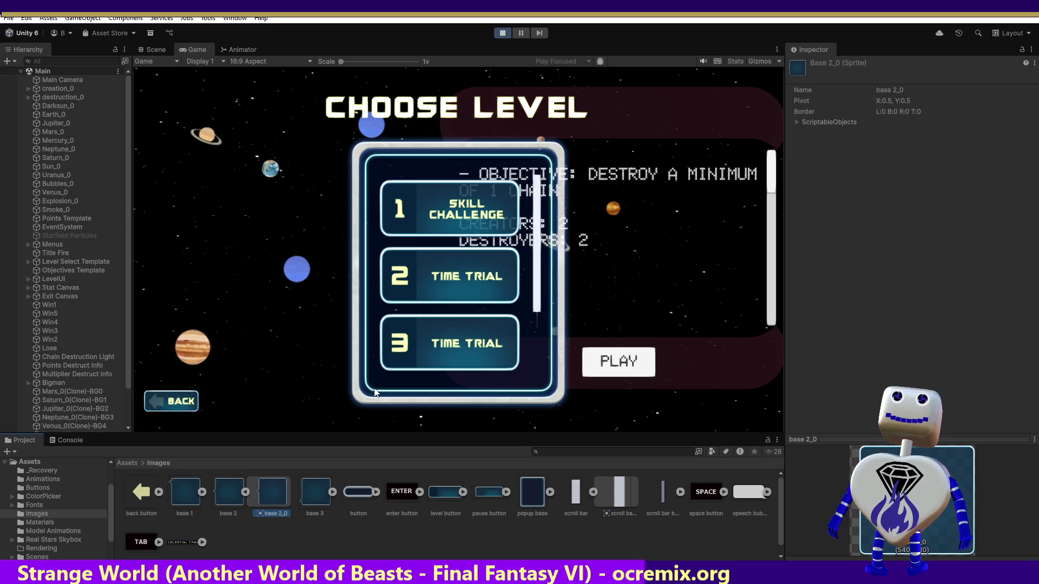
left_click_drag(441, 285, 433, 212)
scroll(433, 210, "up", 3)
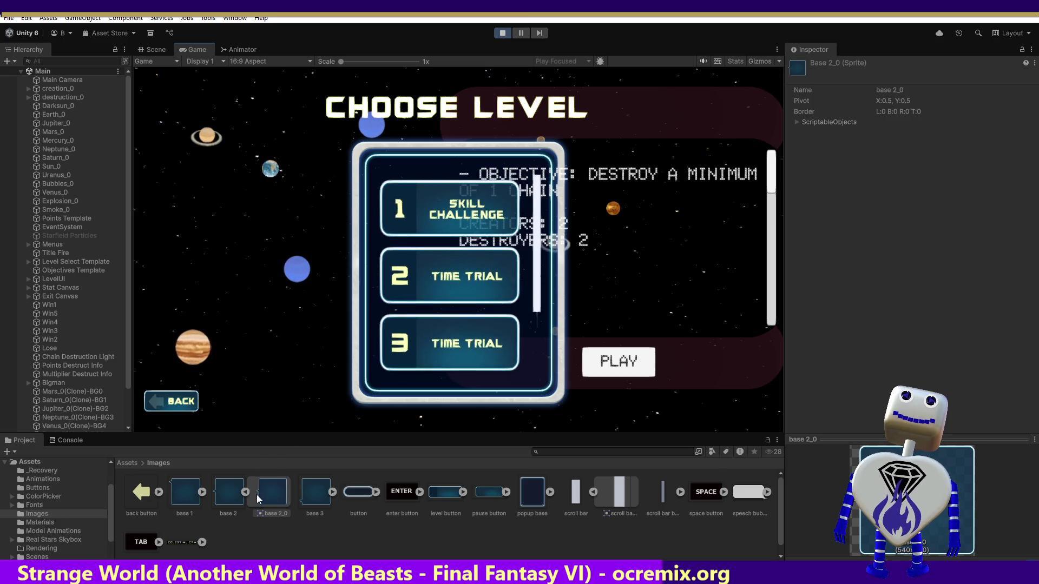
Step: Select the base 2 image to show its Sprite (2D and UI), Multiple, 100 pixels-per-unit import settings
left_click(190, 498)
left_click(239, 496)
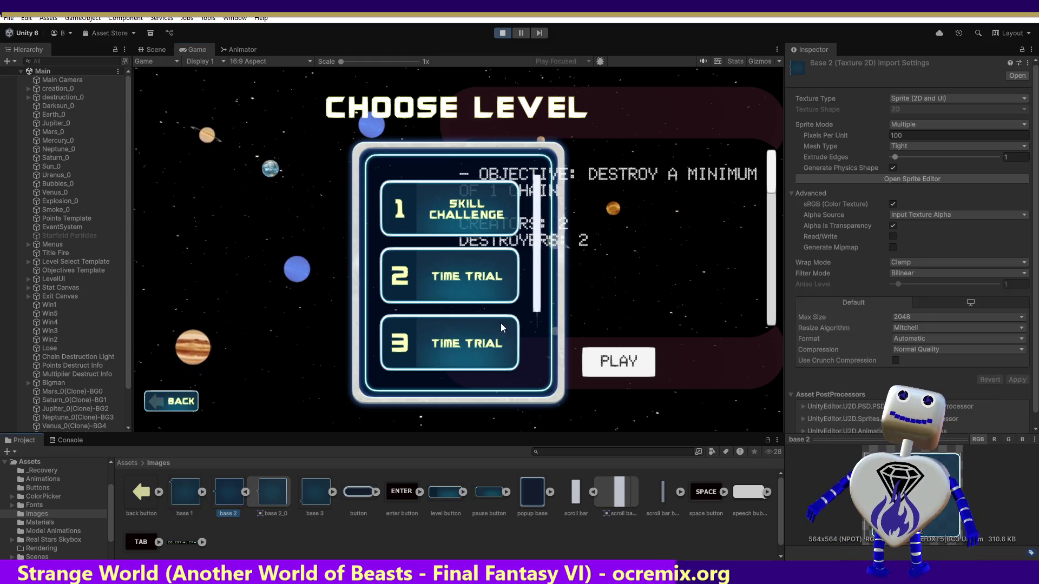
left_click(482, 279)
scroll(480, 268, "down", 1)
Step: Select level 3 in the Game view to show its score-of-1000, 60-second objective
left_click(426, 320)
scroll(503, 310, "down", 2)
scroll(502, 200, "down", 1)
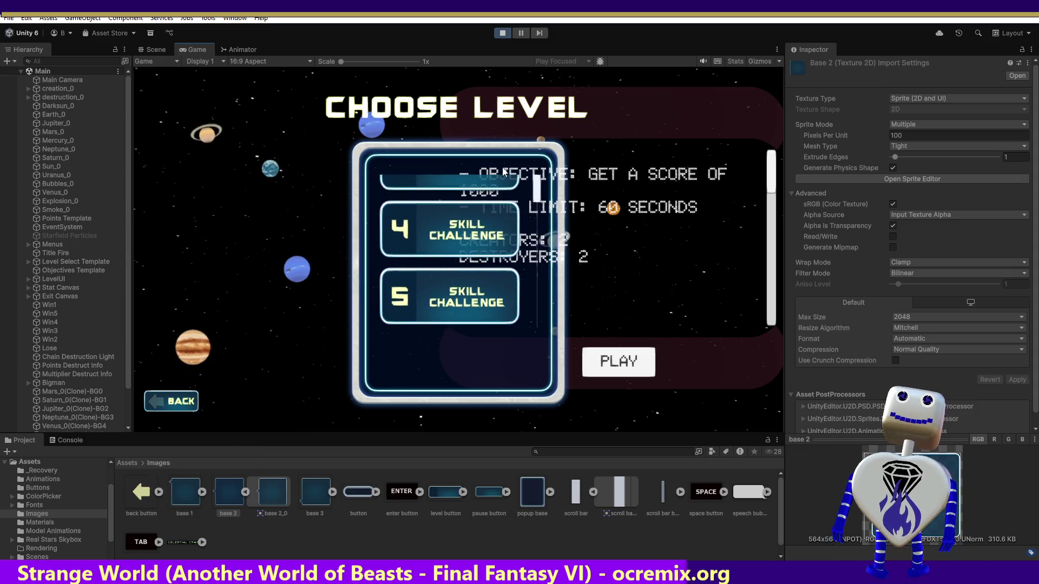
scroll(498, 303, "up", 5)
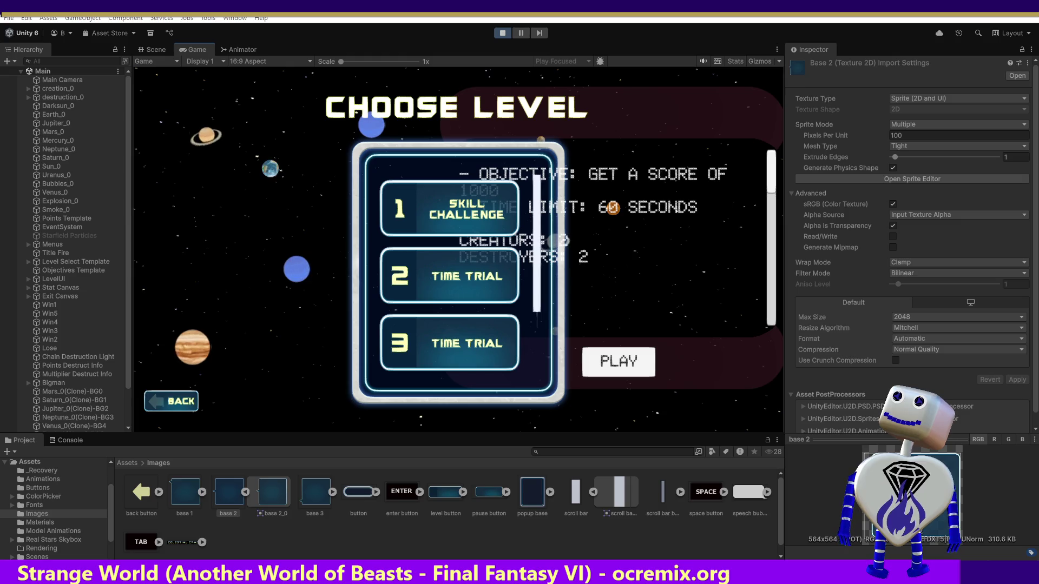
mouse_move(571, 291)
left_mouse_down()
mouse_move(512, 124)
mouse_move(460, 100)
left_mouse_up()
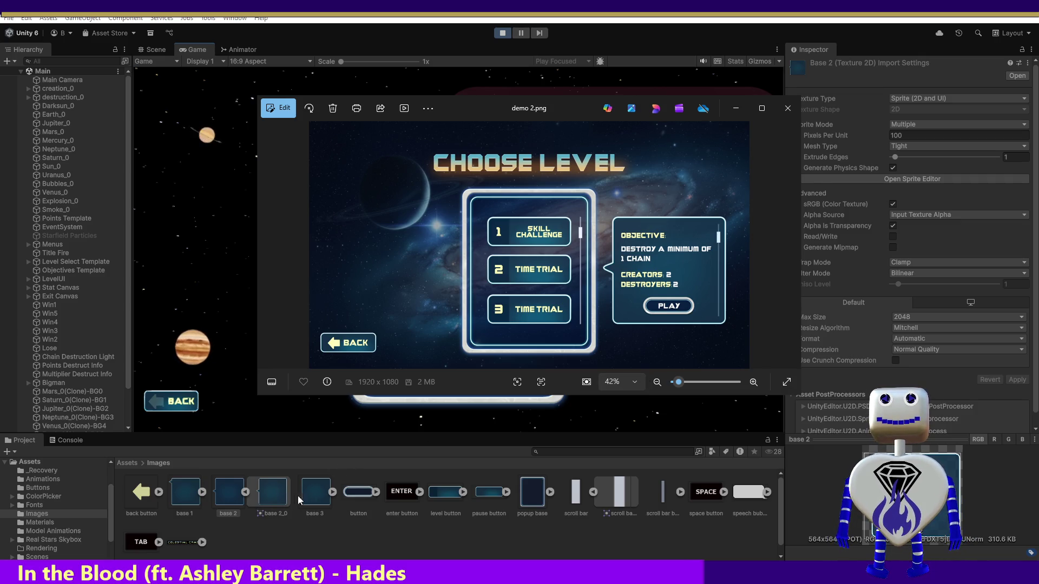
Step: Return to Unity by selecting the base 3 sprite, then stop Play mode with Ctrl+P
left_click(319, 495)
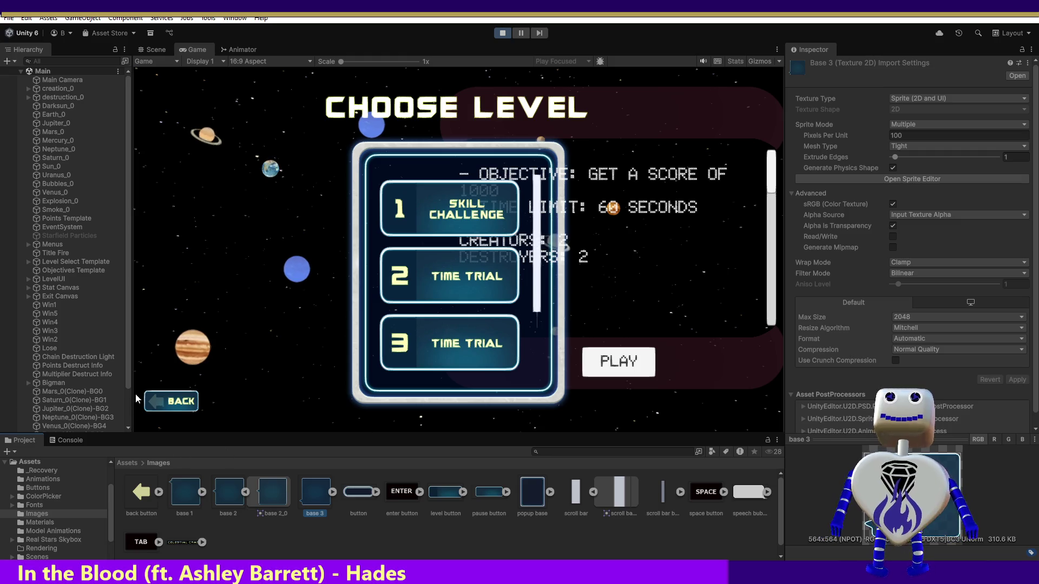
key("ctrl+p")
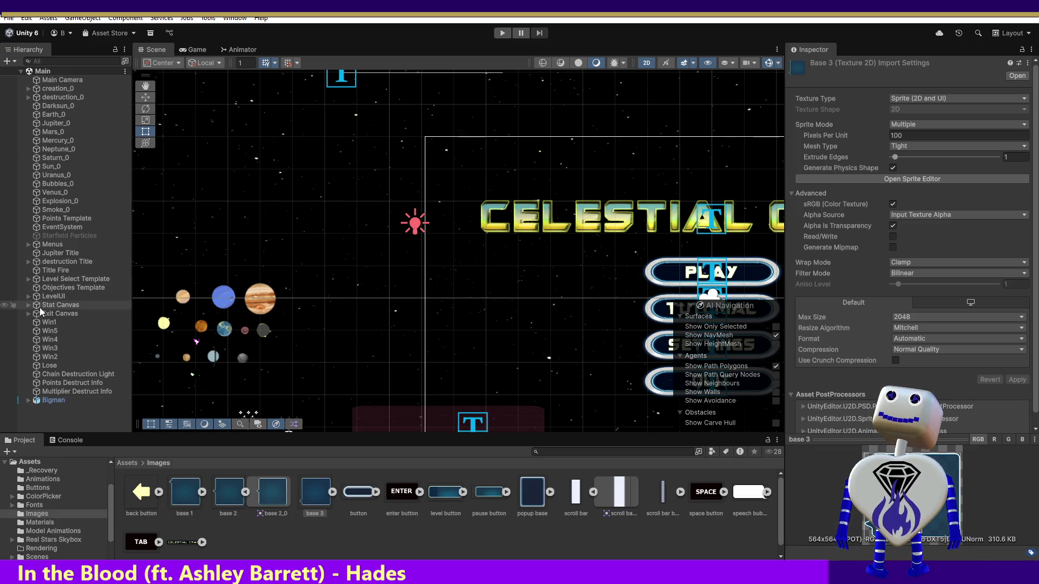
Step: Expand Menus and Level List in the Hierarchy and disable the Choose Level Text object
left_click(30, 244)
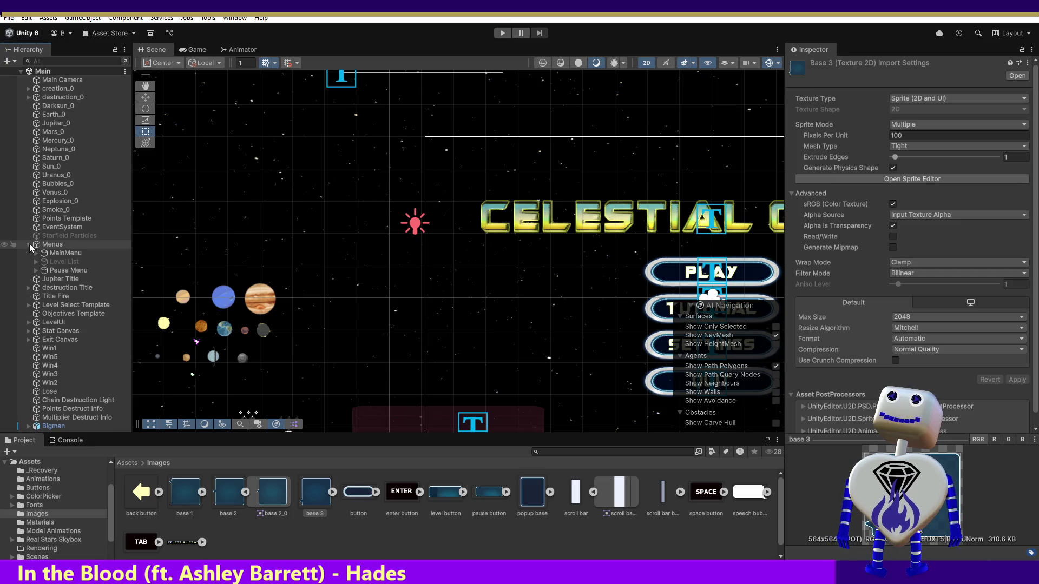
left_click(37, 262)
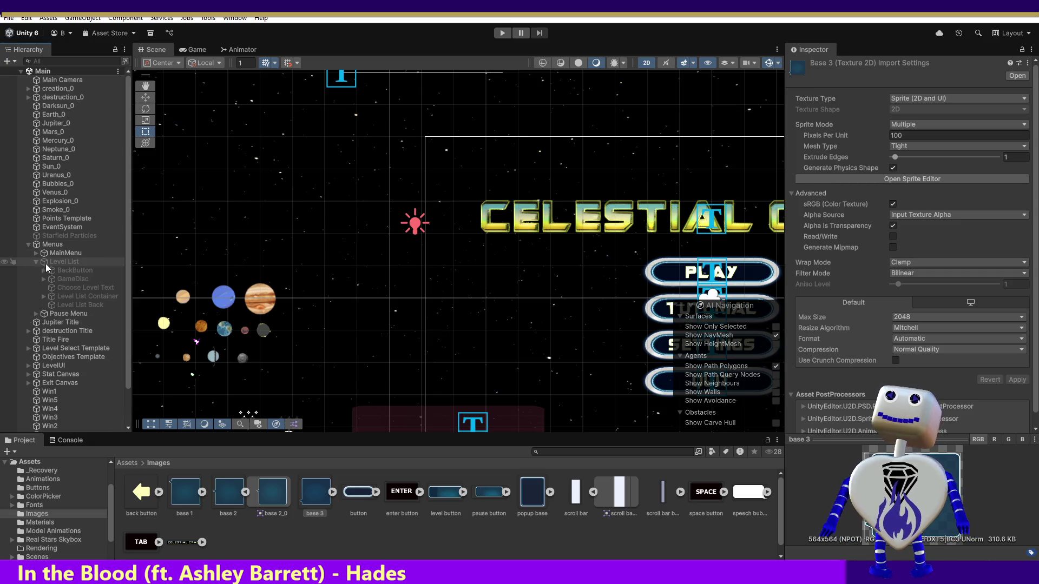
left_click(64, 279)
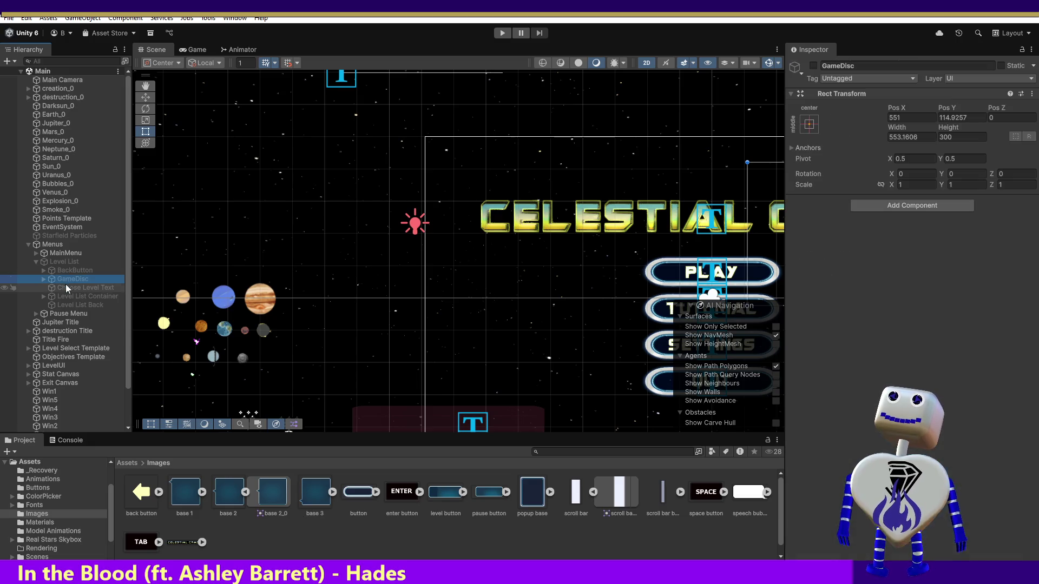
left_click(66, 284)
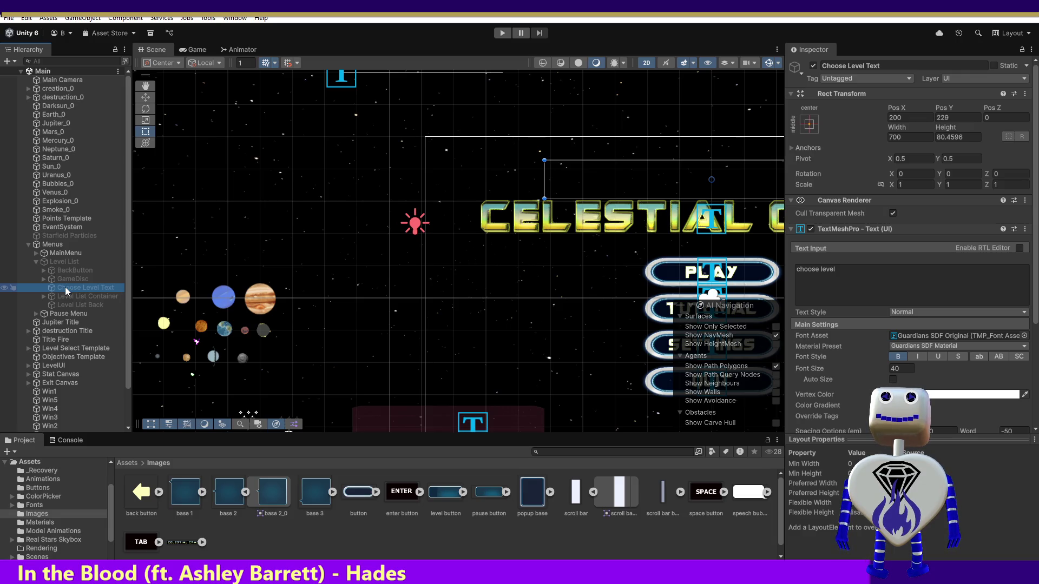
left_click(36, 262)
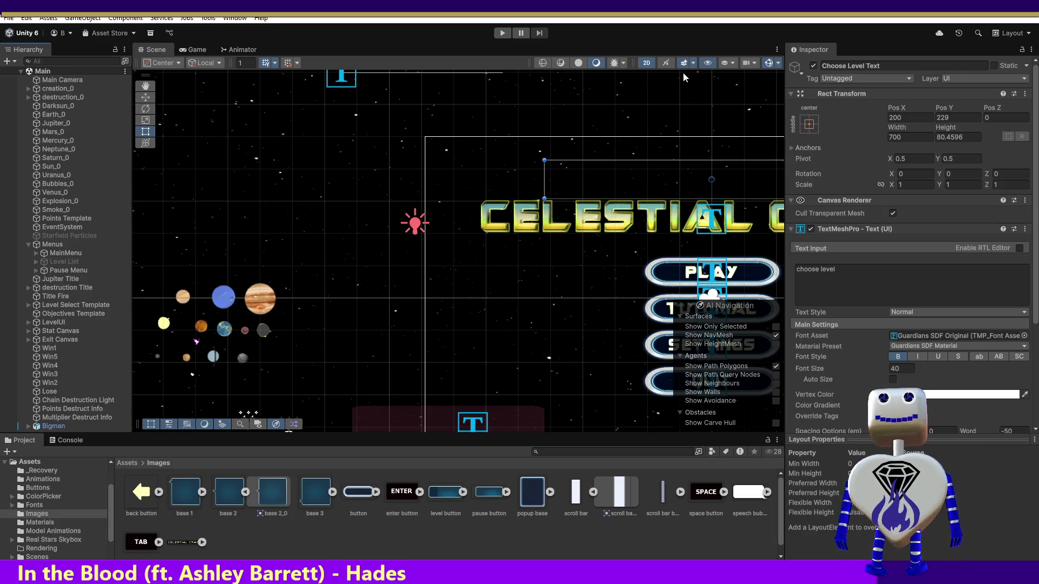
left_click(813, 65)
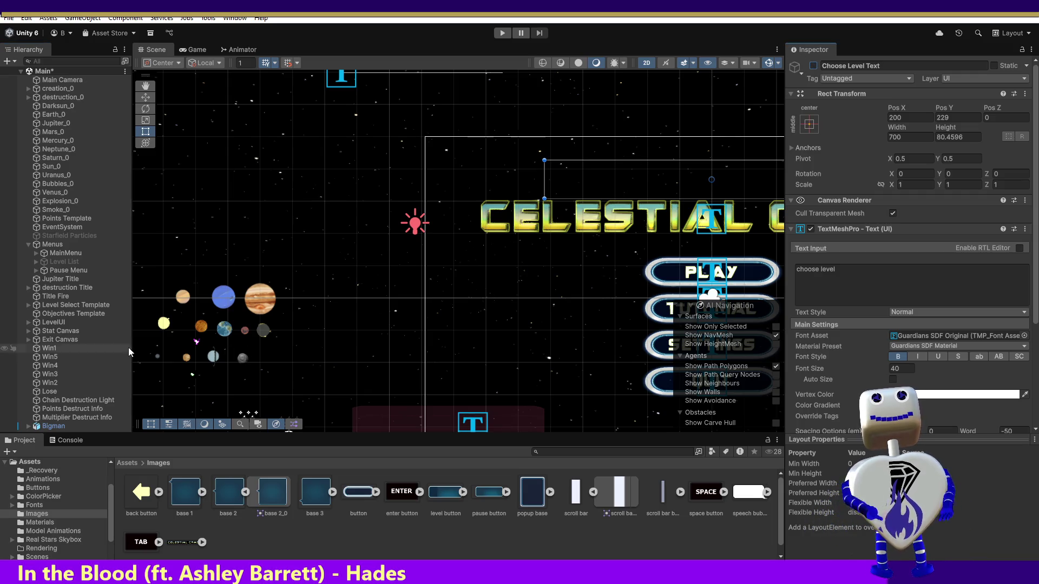
Step: Select the Level List object and enable it so its panel shows in the Scene
scroll(566, 327, "down", 8)
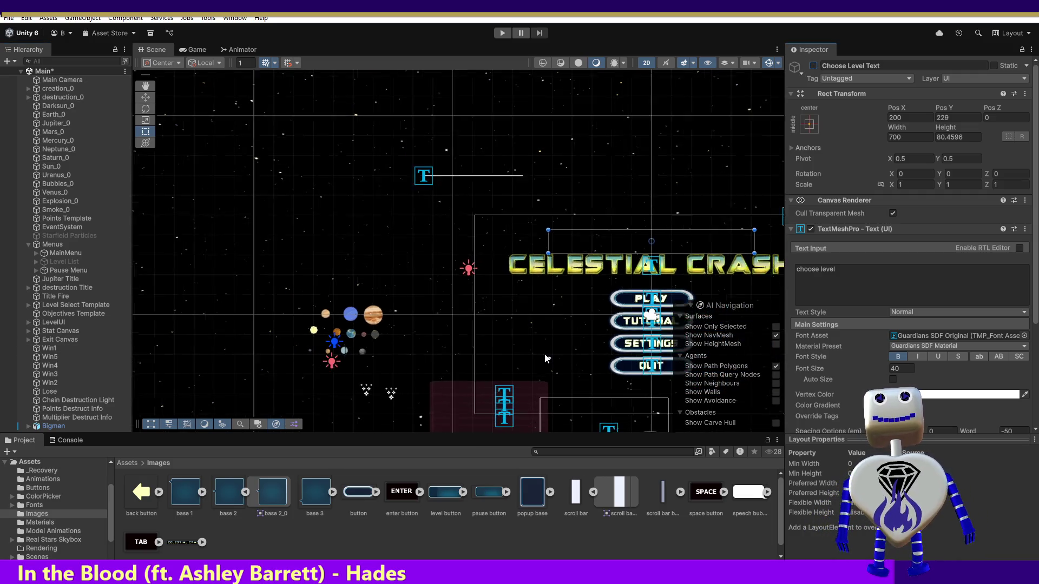
scroll(545, 359, "down", 5)
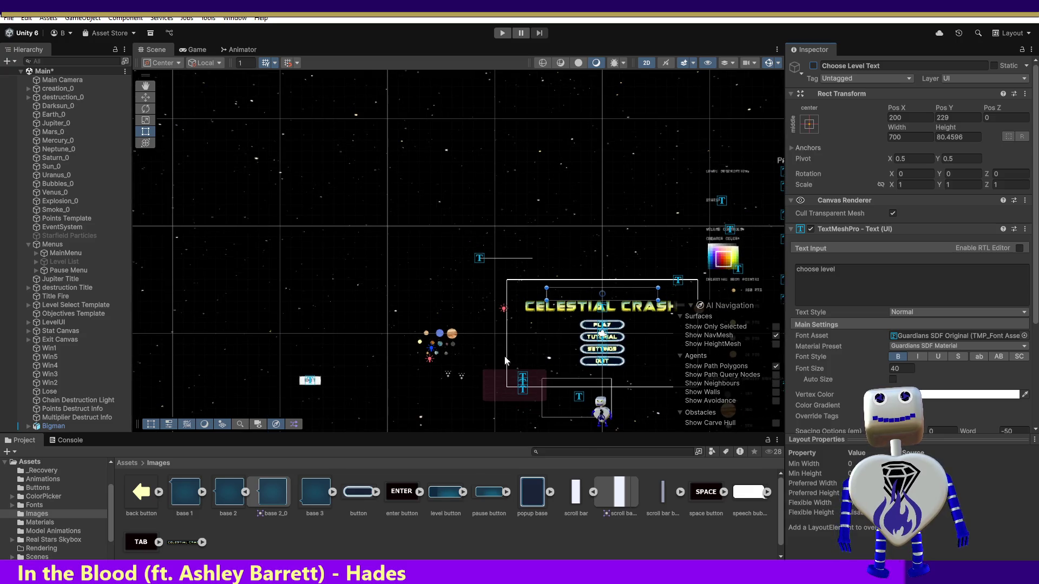
left_click(66, 264)
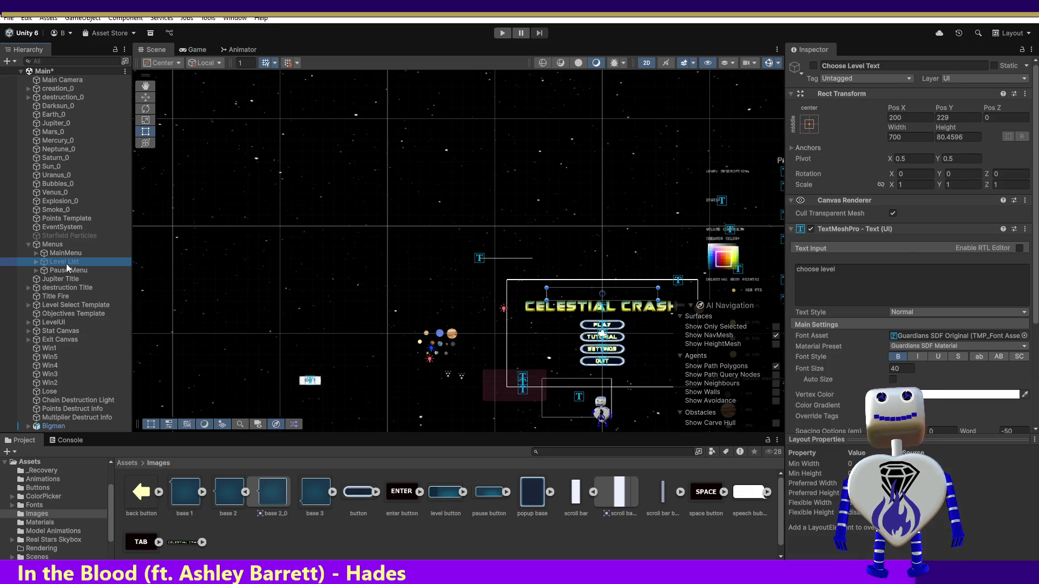
left_click(35, 261)
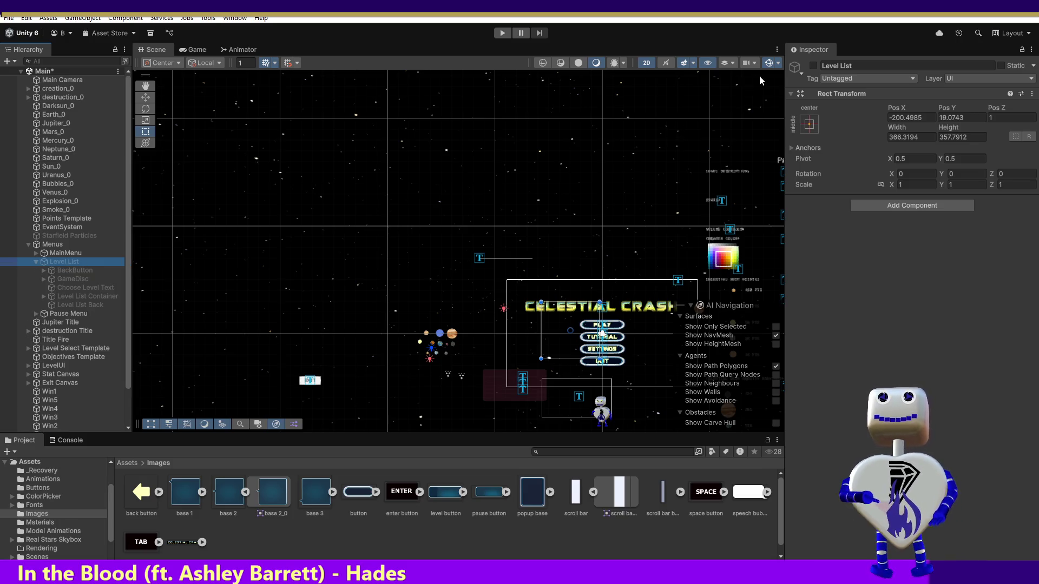
left_click(813, 66)
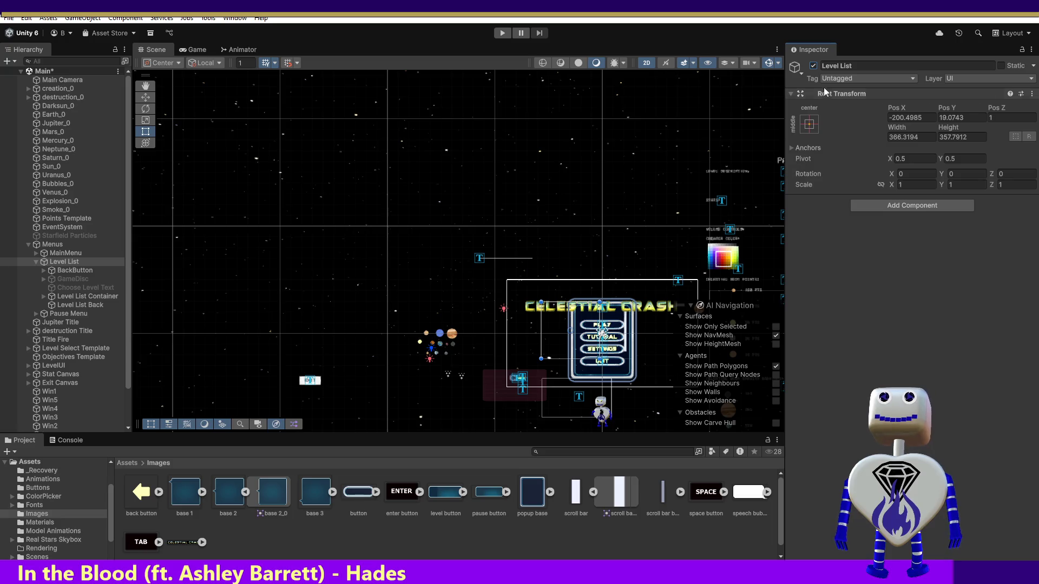
left_click(813, 66)
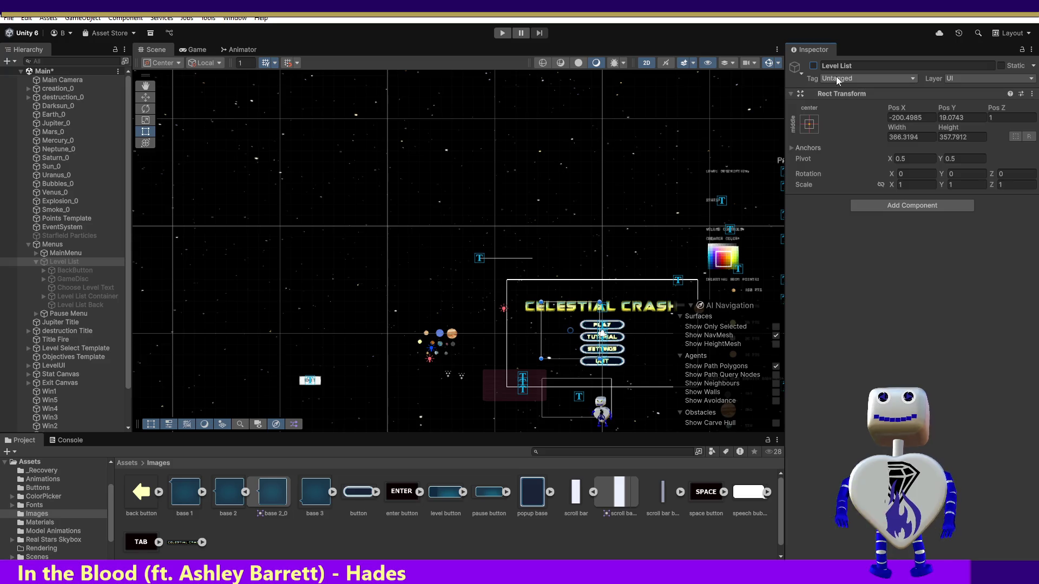
left_click(813, 66)
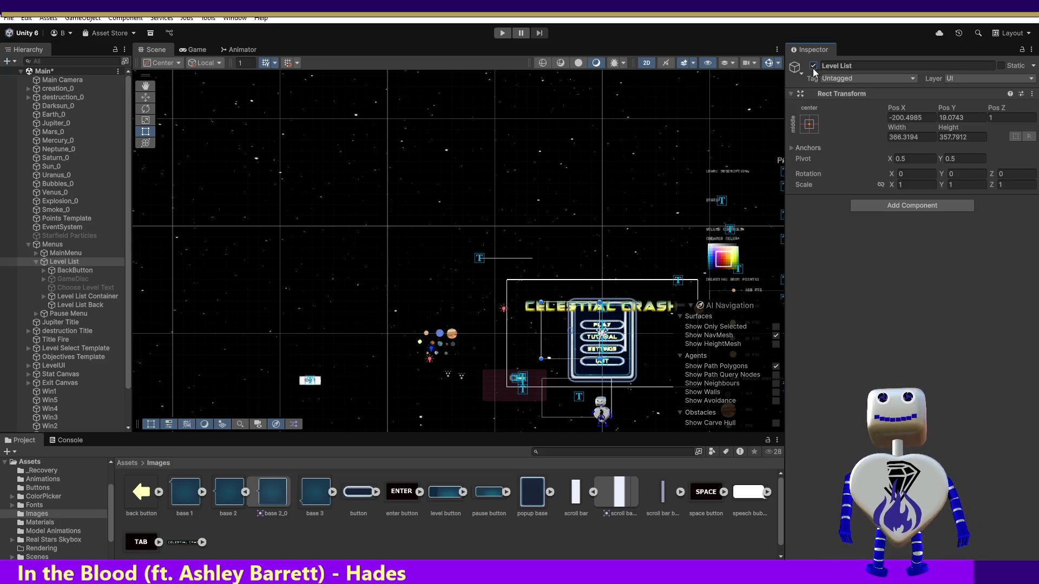
left_click(77, 277)
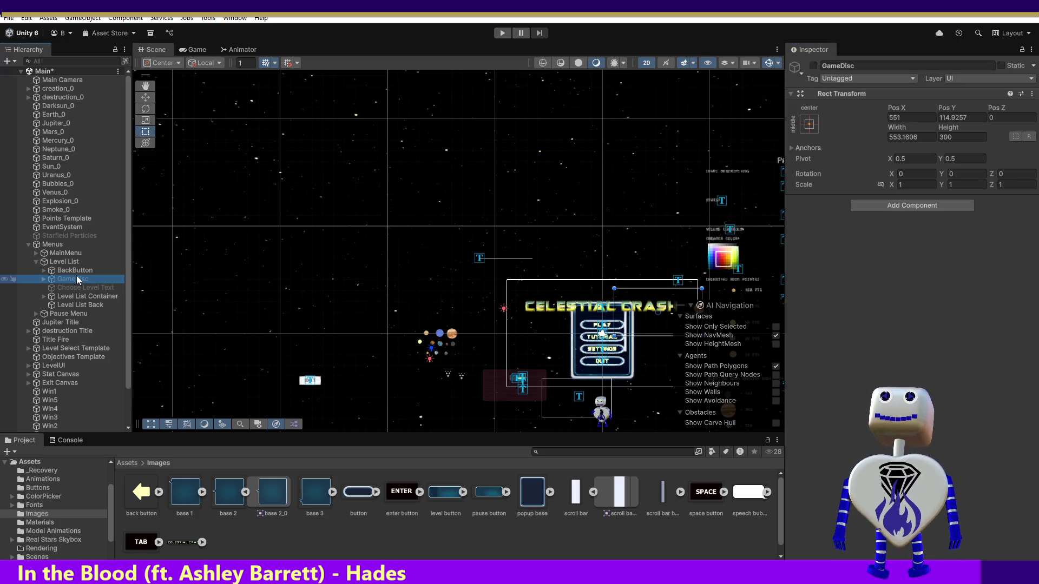
left_click(814, 65)
left_click(106, 288)
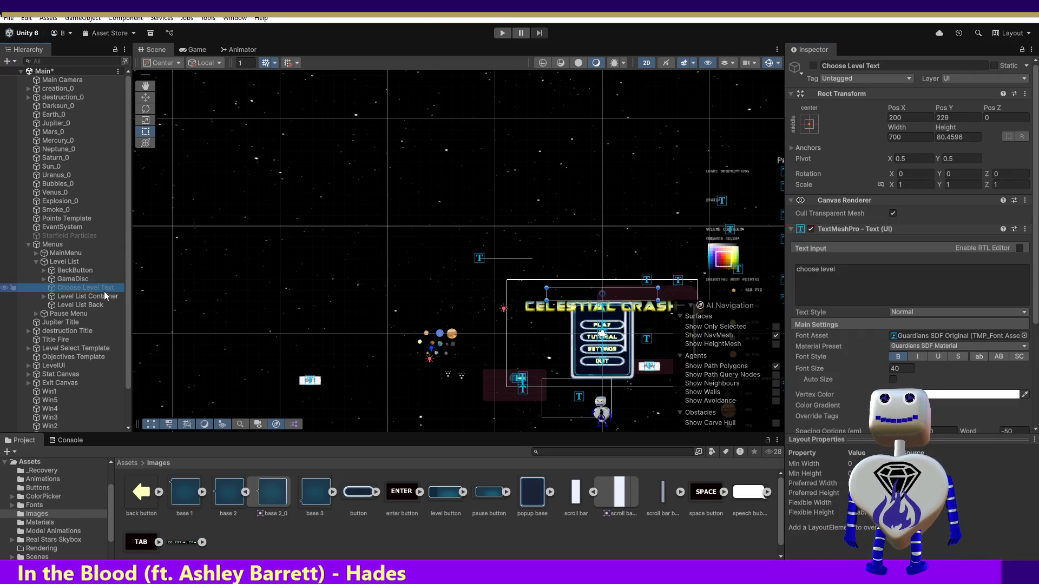
left_click(106, 291)
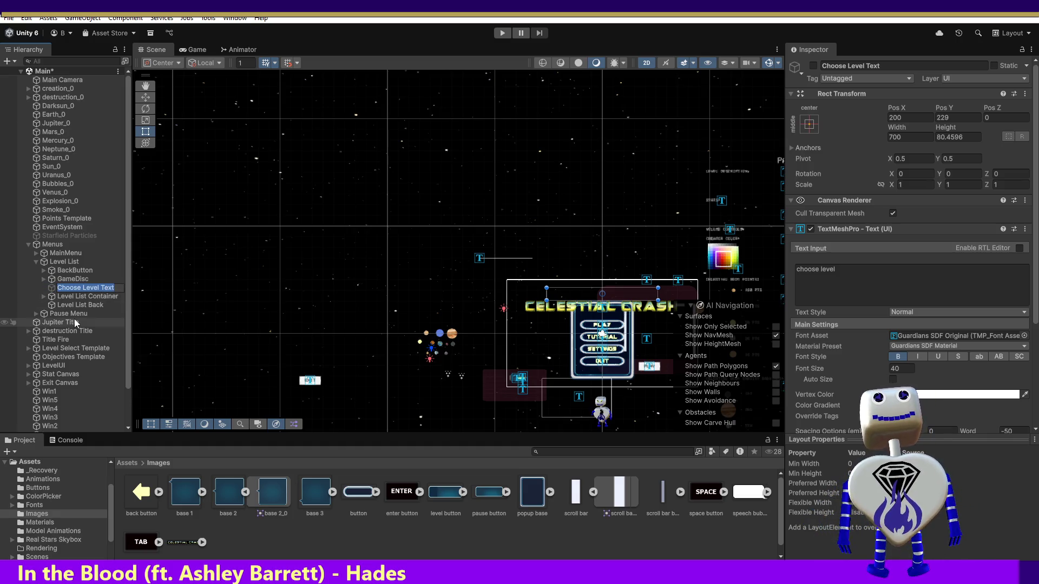
left_click(61, 280)
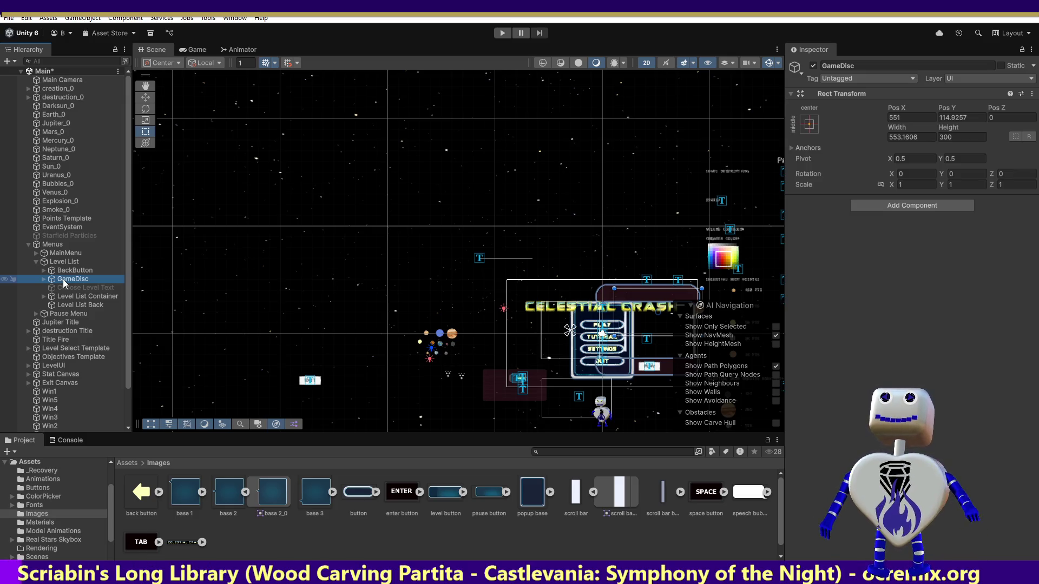
left_click(43, 280)
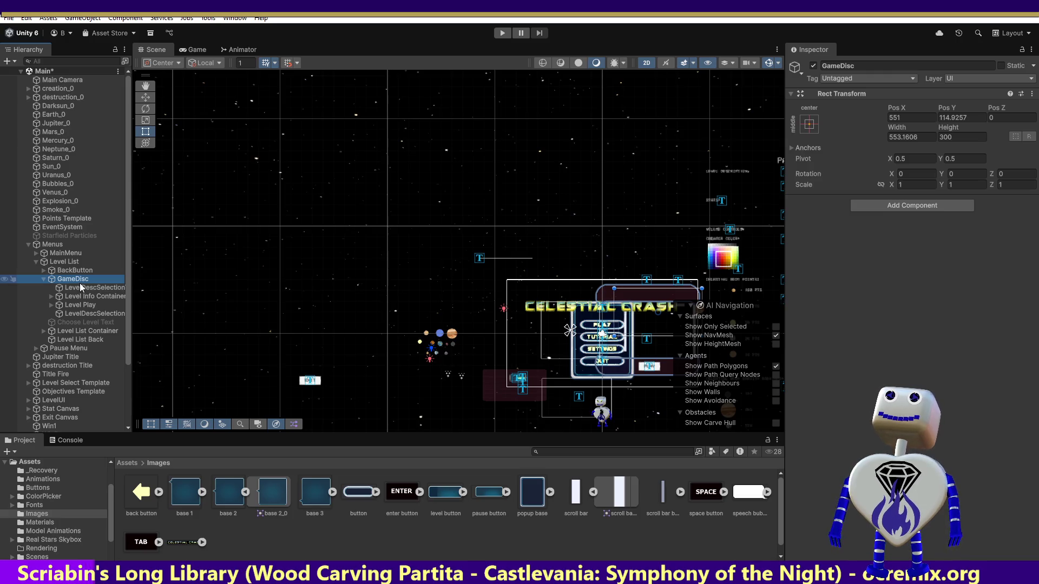
left_click(88, 314)
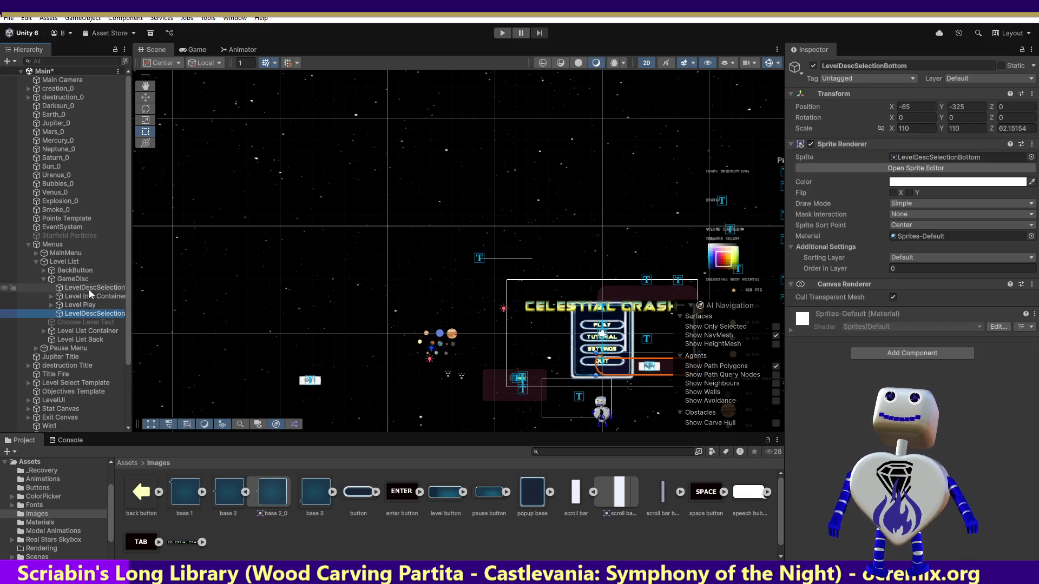
left_click(90, 288)
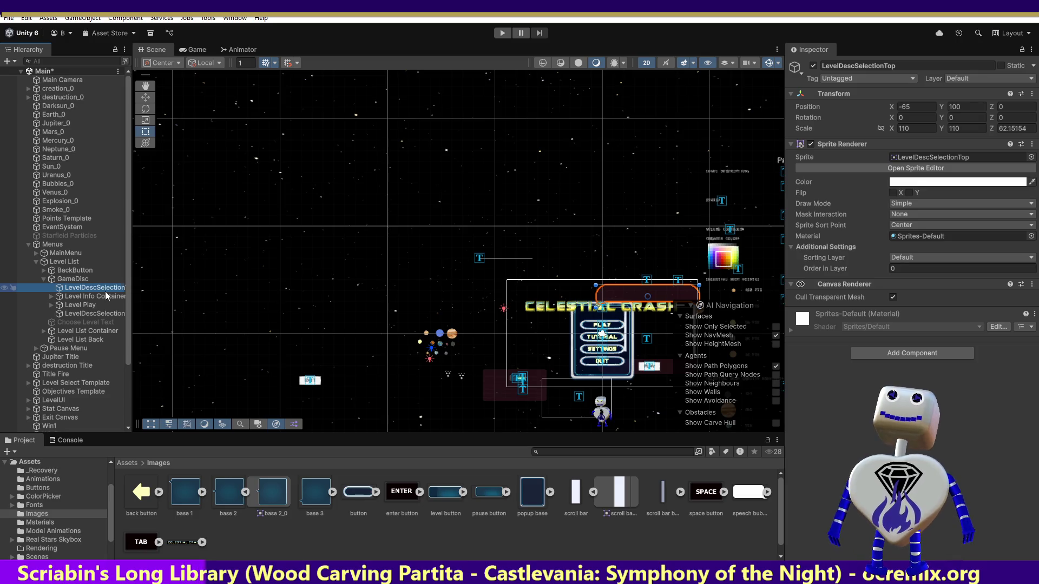
Step: Delete LevelDescSelectionTop and LevelDescSelectionBottom, then inspect Level Play and Level Info Container
key("Delete")
left_click(97, 306)
key("Delete")
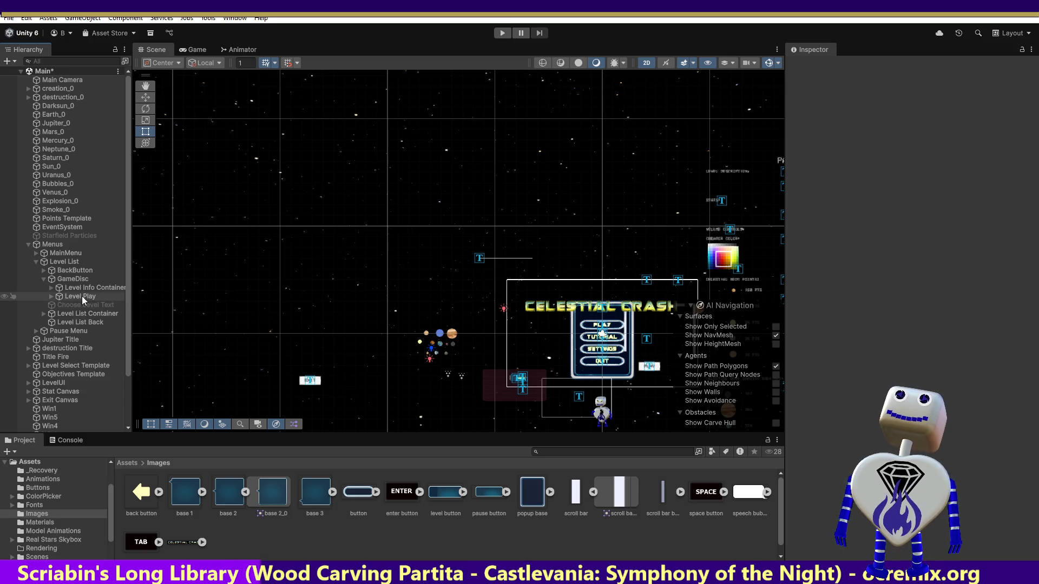
left_click(85, 298)
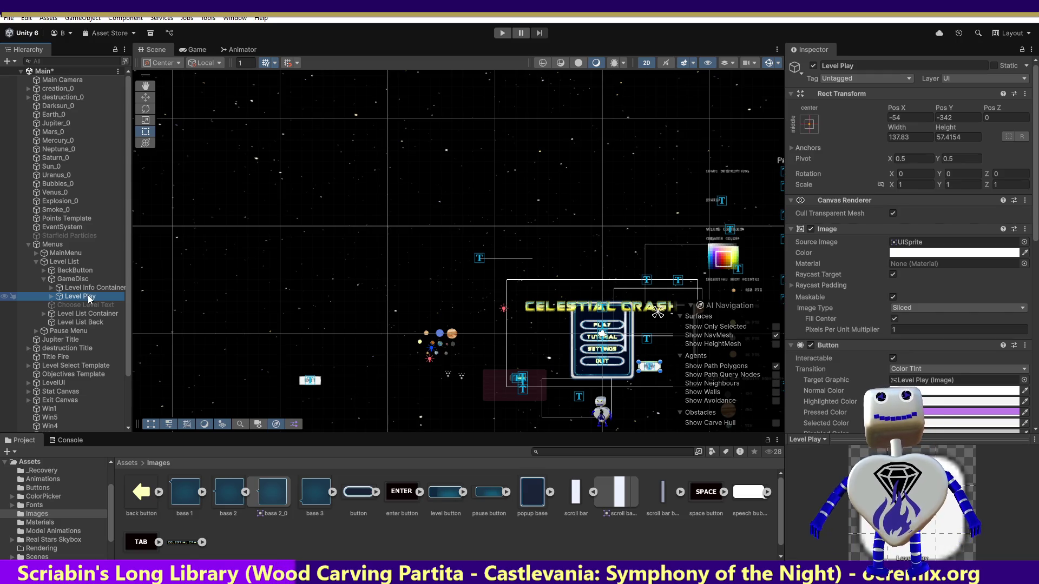
left_click(90, 289)
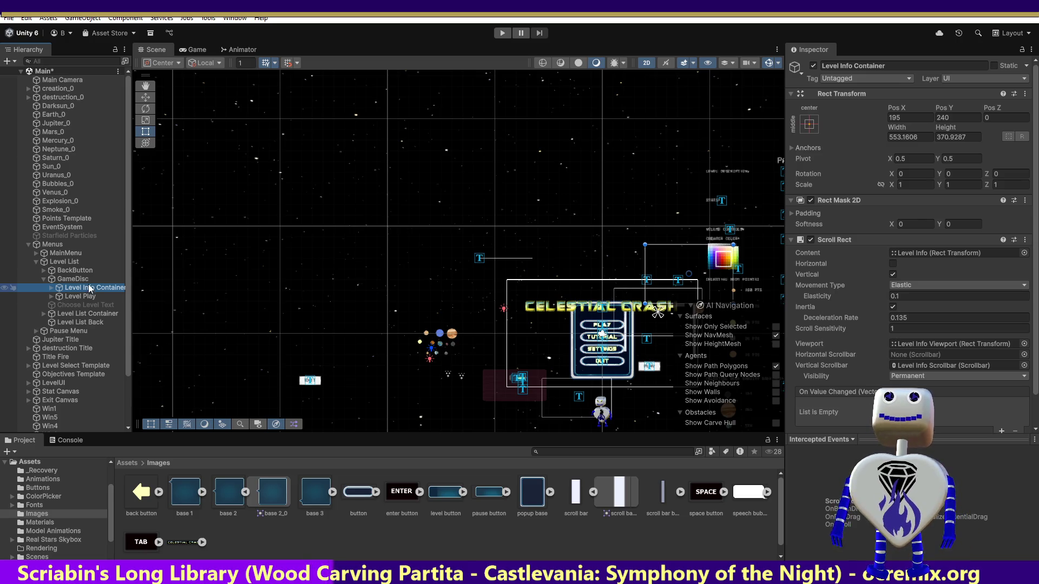
Step: Expand Level Info Container, Viewport and Scrollbar, and review each child's layout settings
left_click(50, 289)
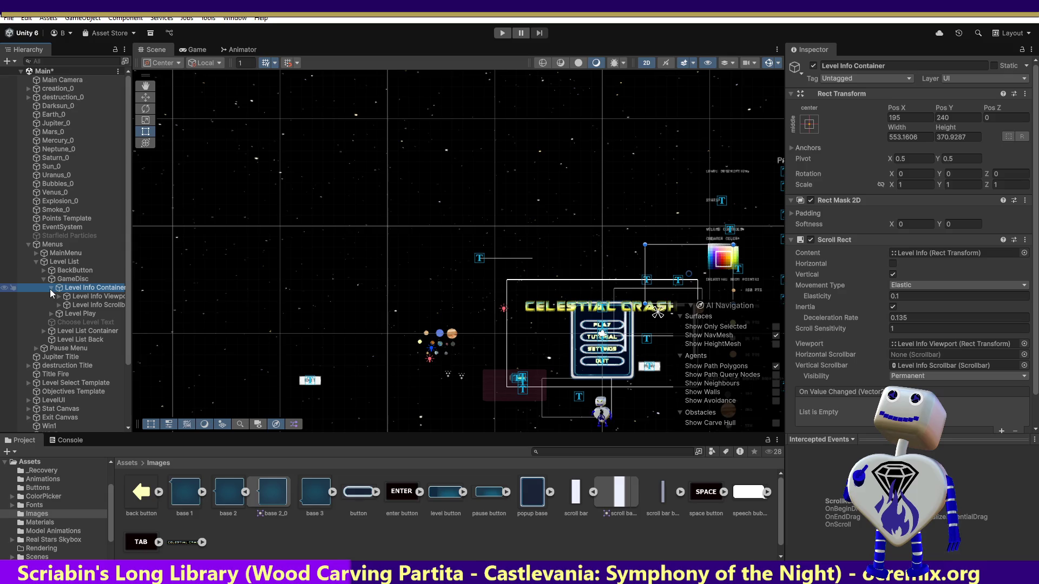
left_click(58, 297)
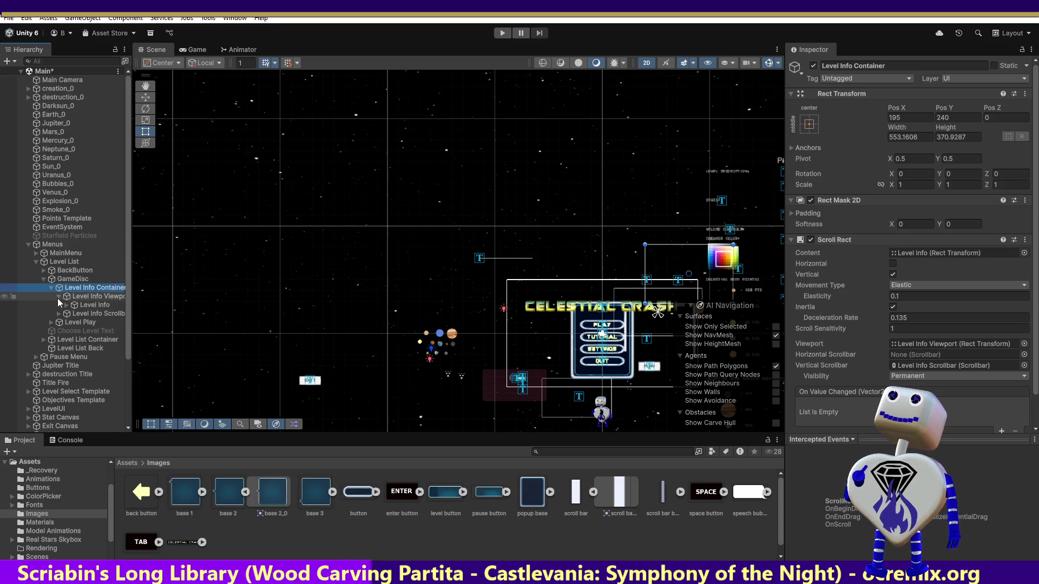
left_click(58, 314)
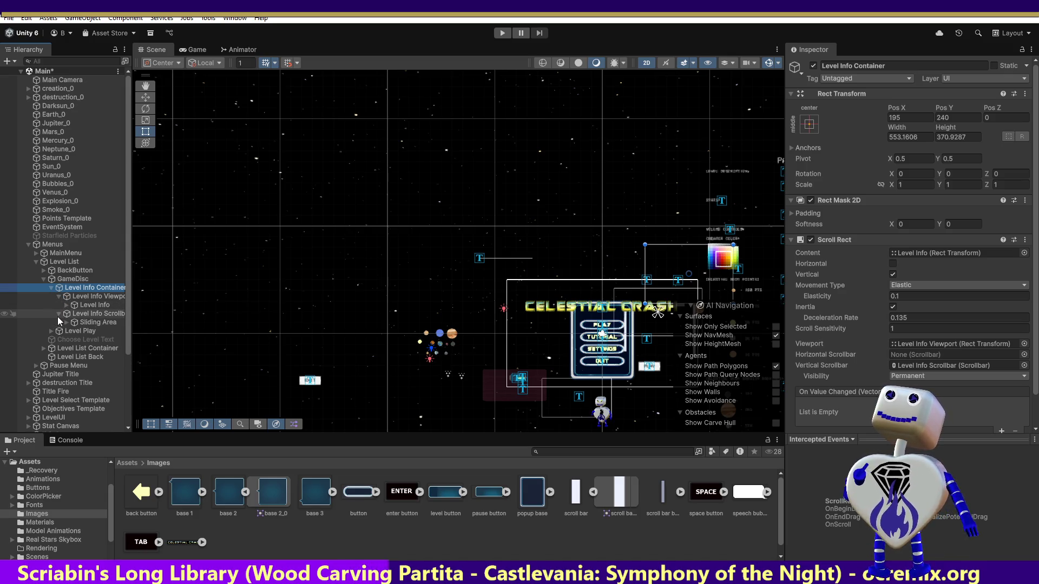
left_click(81, 298)
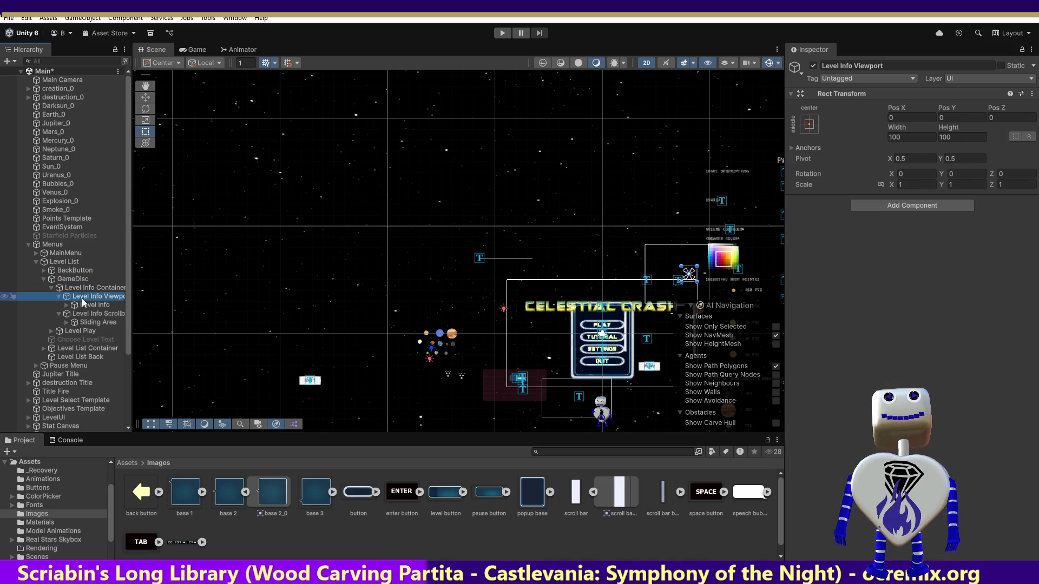
left_click(86, 306)
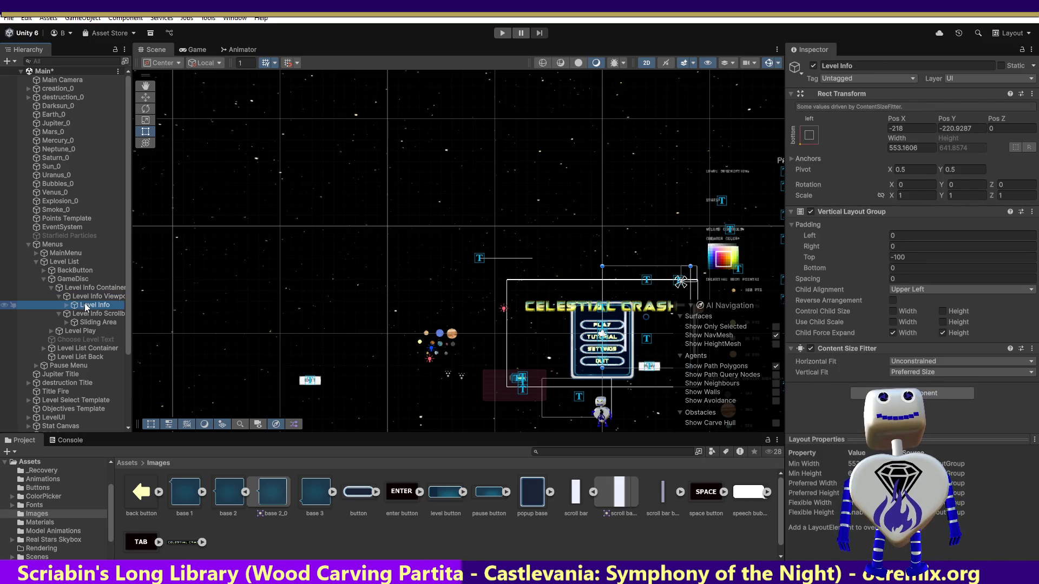
left_click(93, 315)
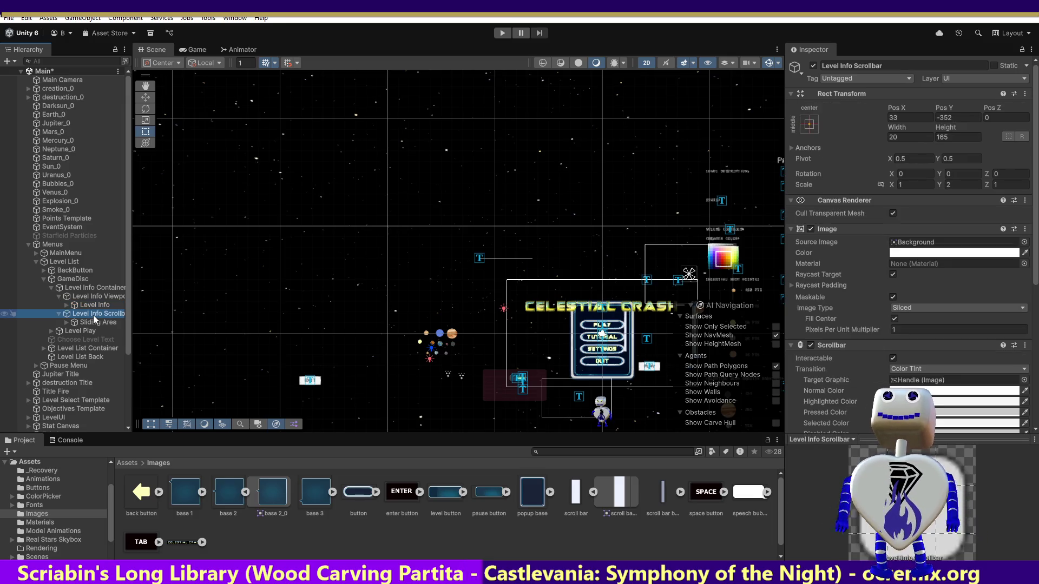
Step: Inspect the scrollbar's Sliding Area and Handle, then expand the Level List Container
left_click(66, 323)
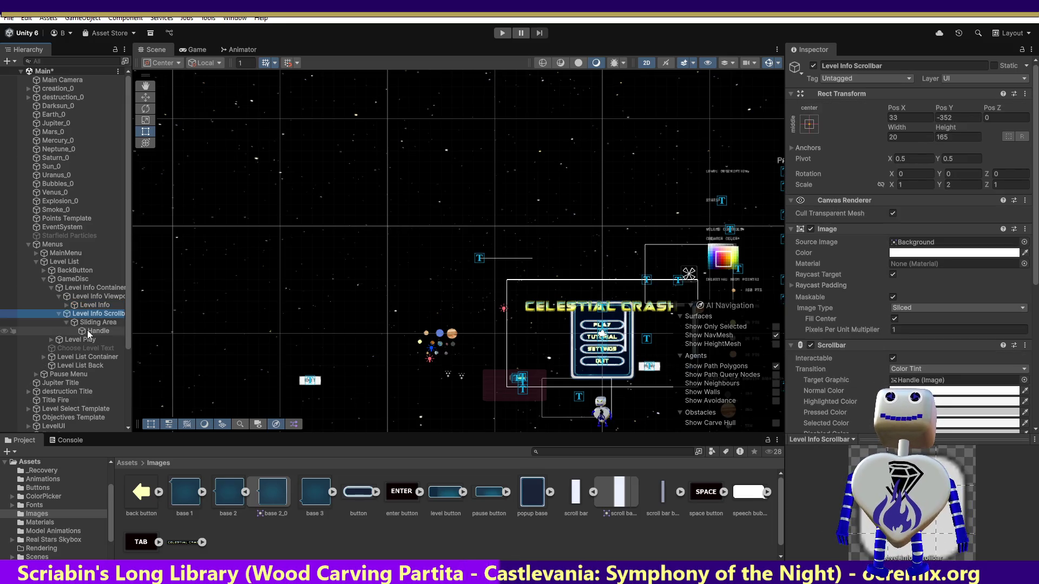
left_click(87, 331)
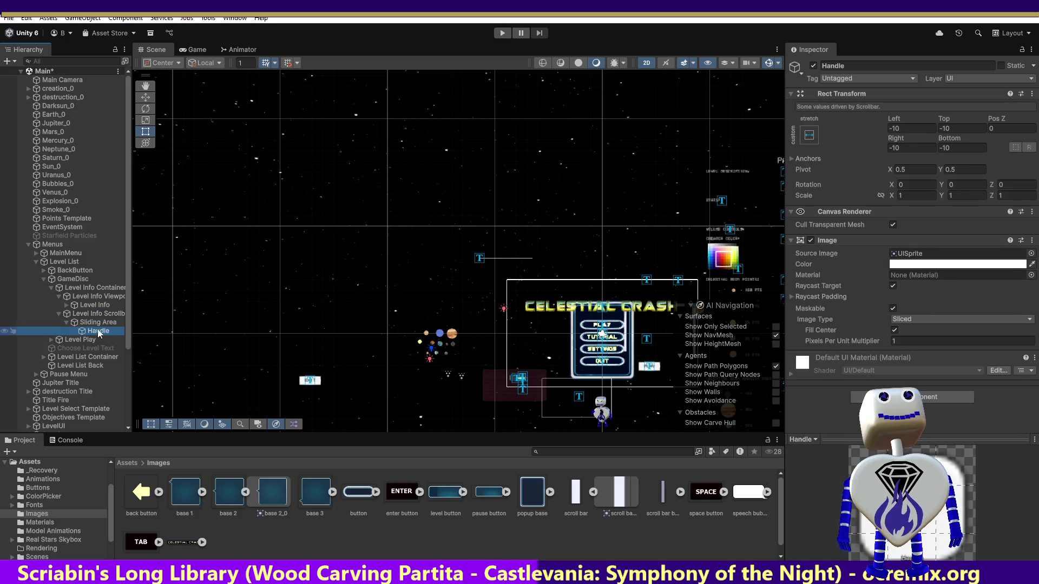
left_click(108, 324)
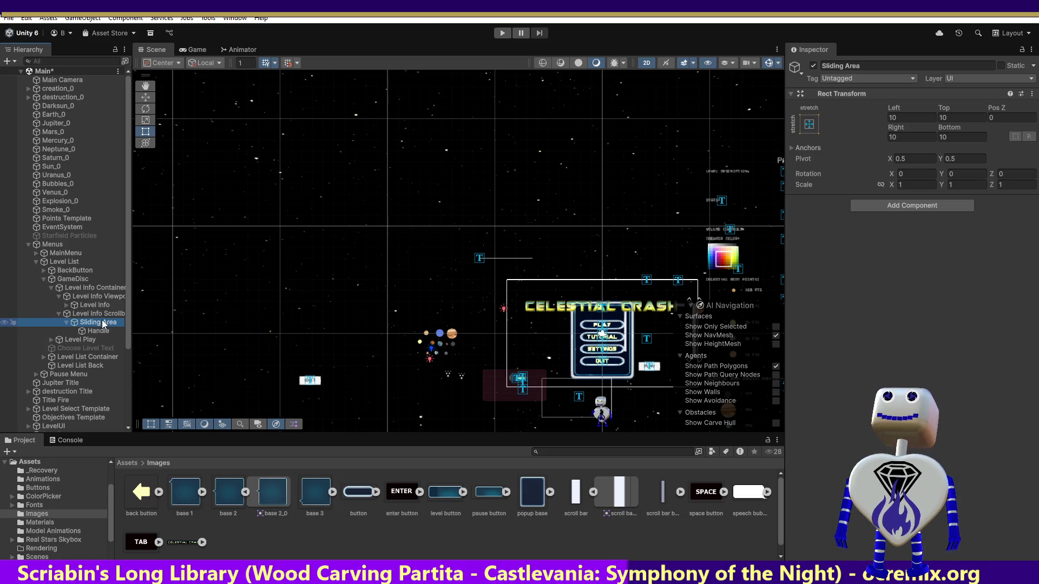
left_click(99, 315)
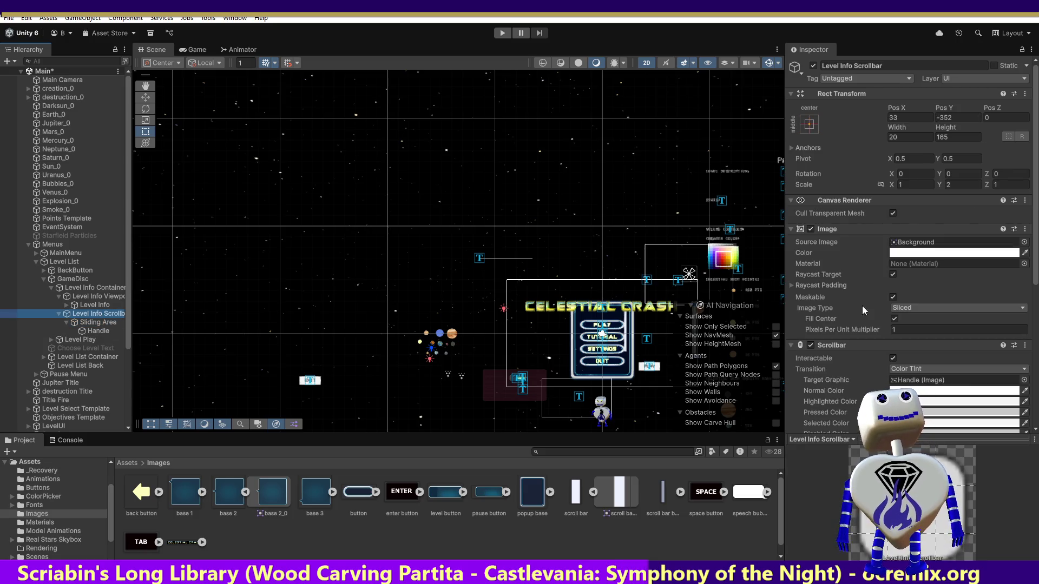
scroll(902, 370, "down", 10)
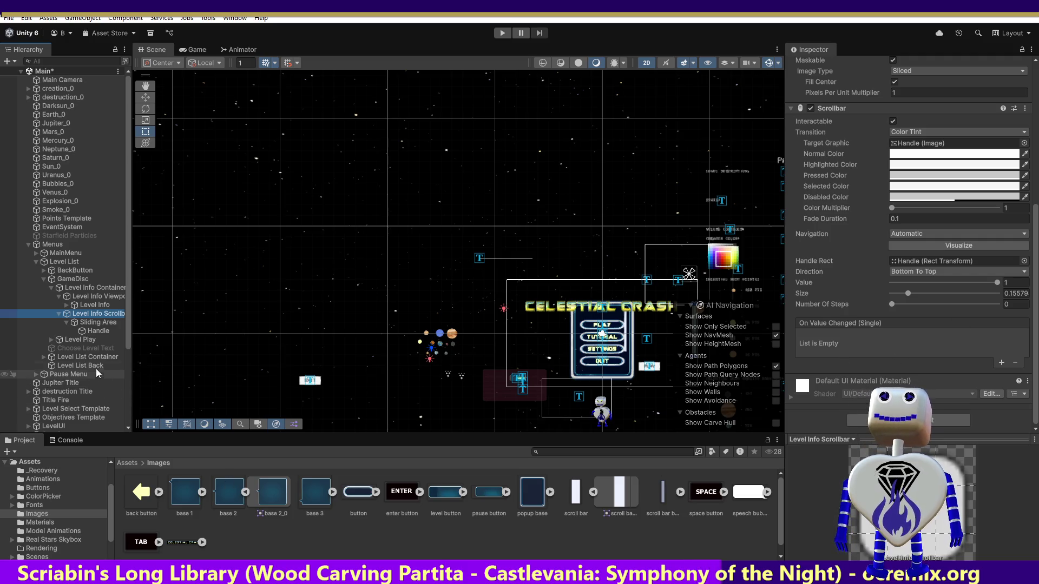
left_click(48, 364)
left_click(43, 358)
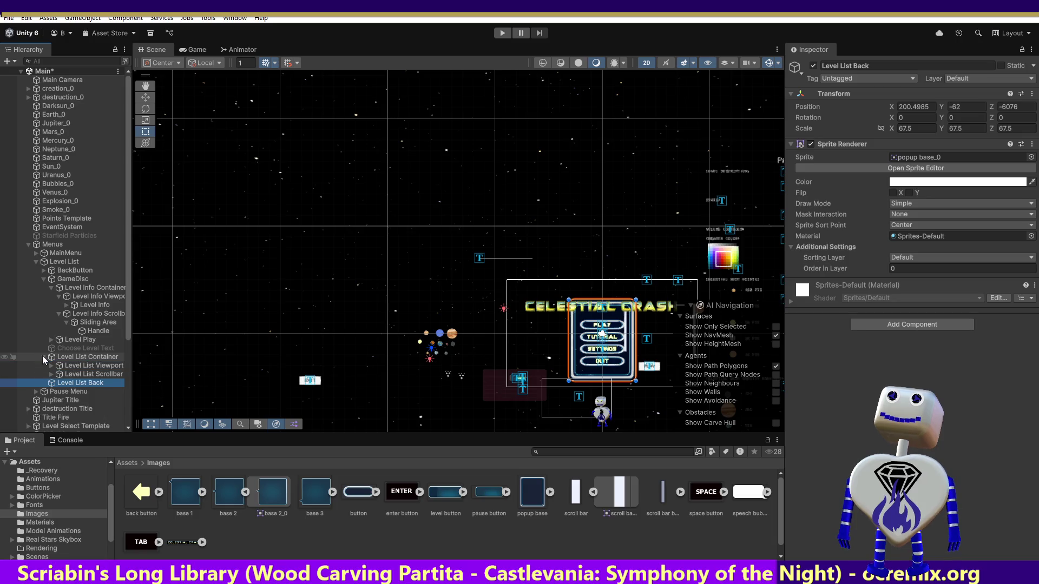
left_click(53, 373)
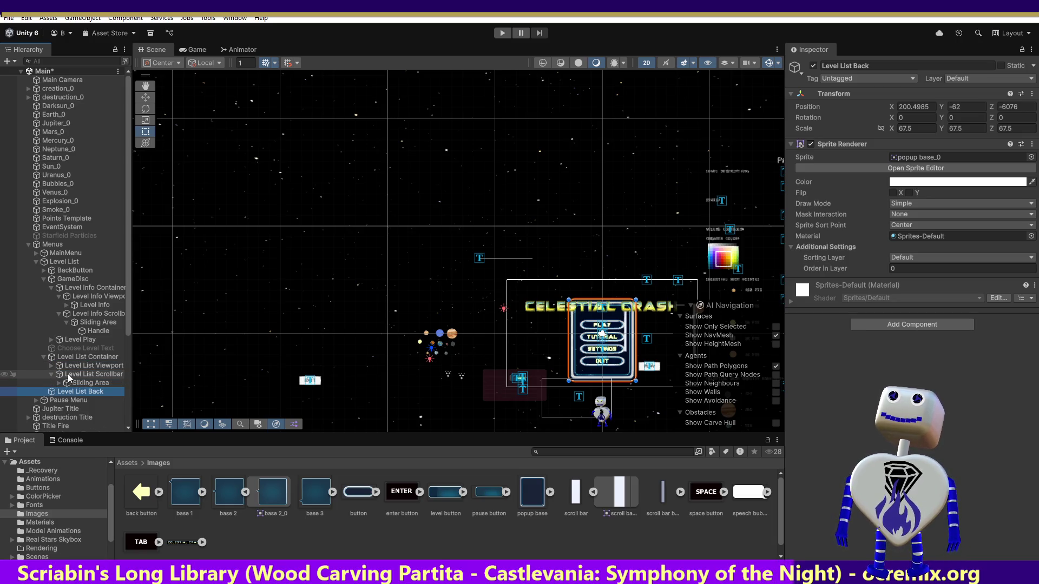
left_click(63, 384)
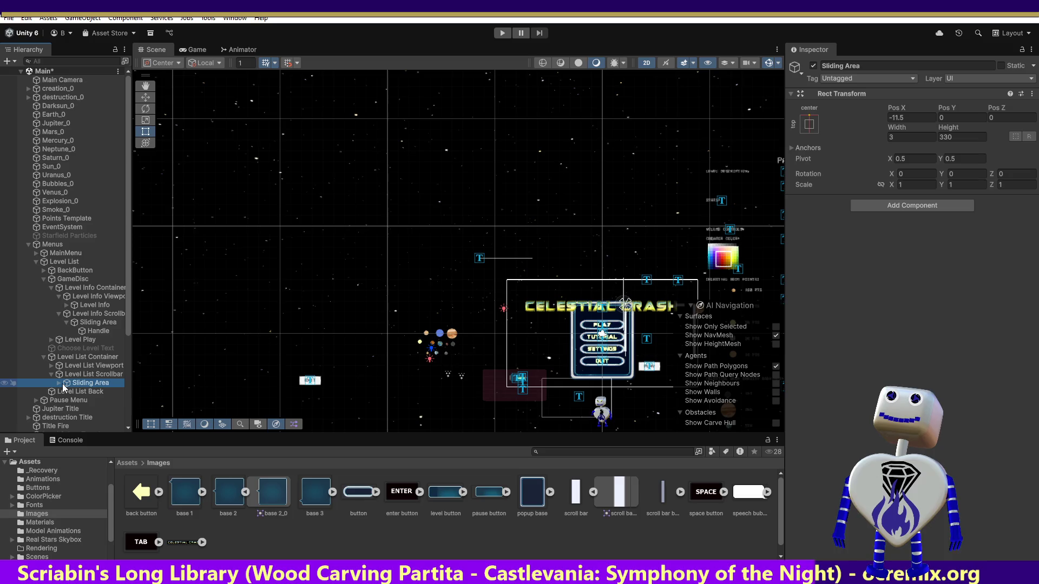
left_click(60, 383)
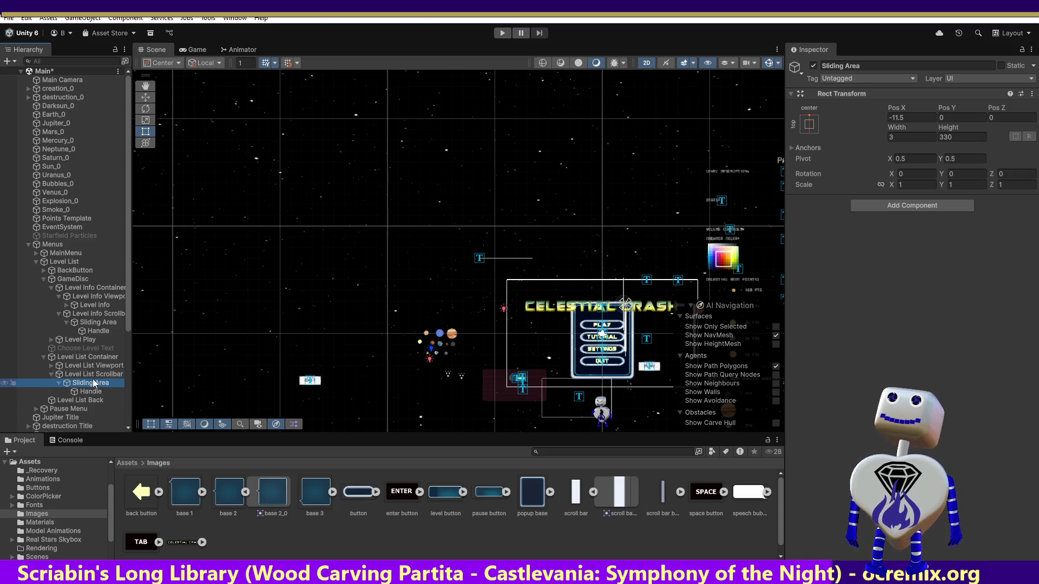
left_click(97, 321)
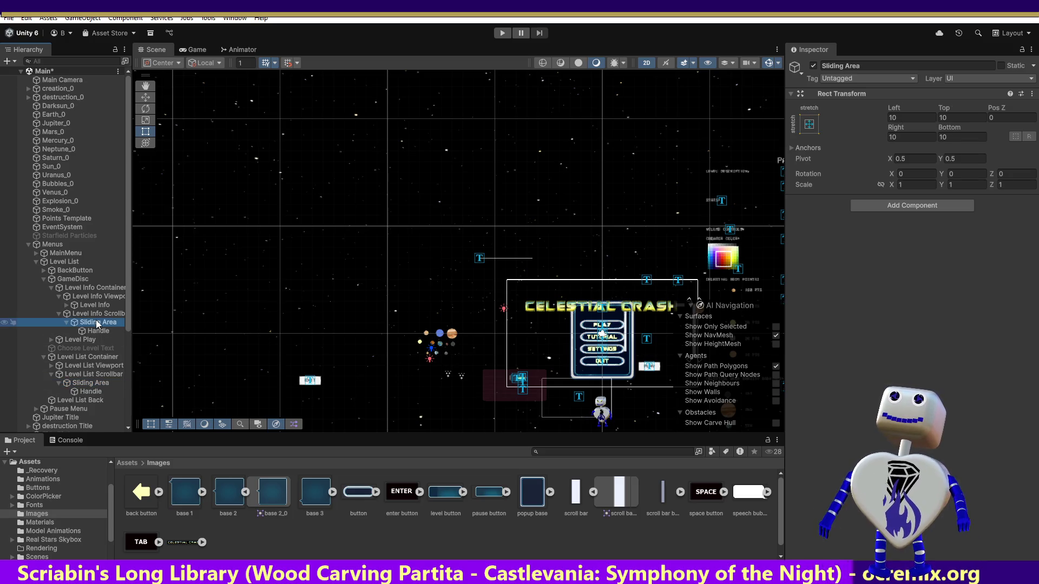
left_click(91, 368)
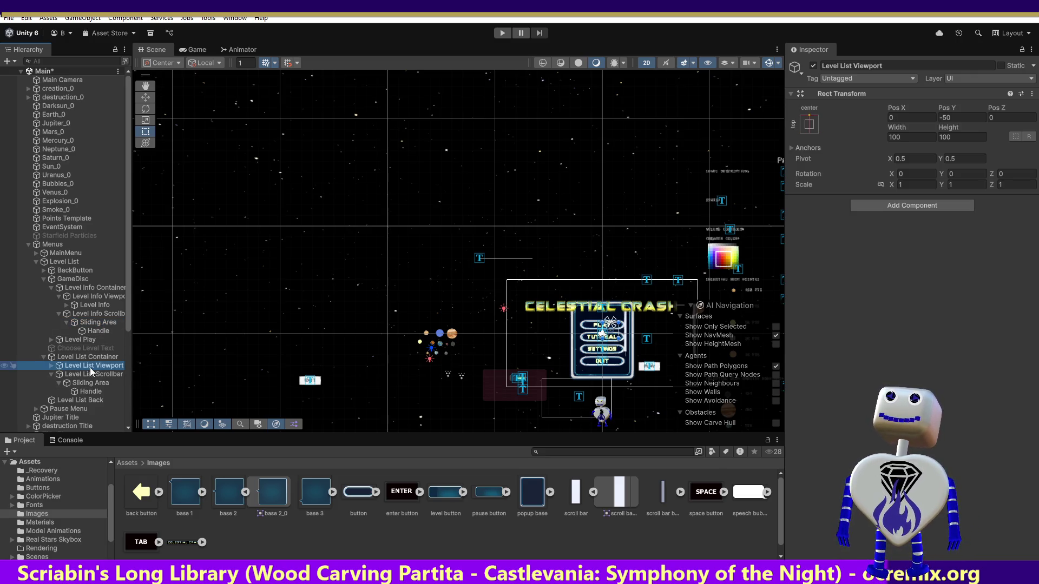
Step: Compare the Level Info and Level List Viewports and check the Level List Viewport's Pos Y
left_click(93, 297)
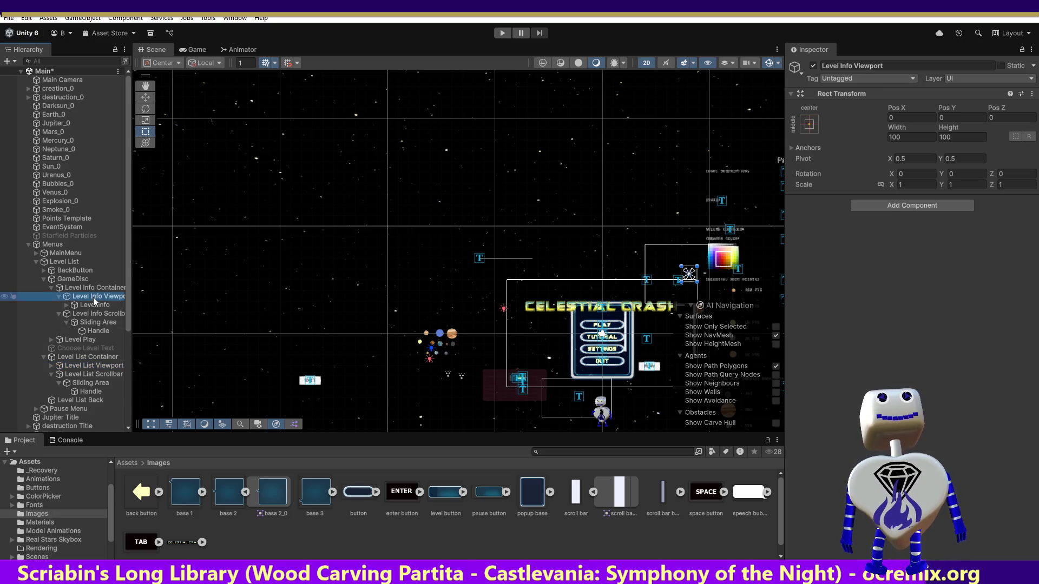
left_click(97, 366)
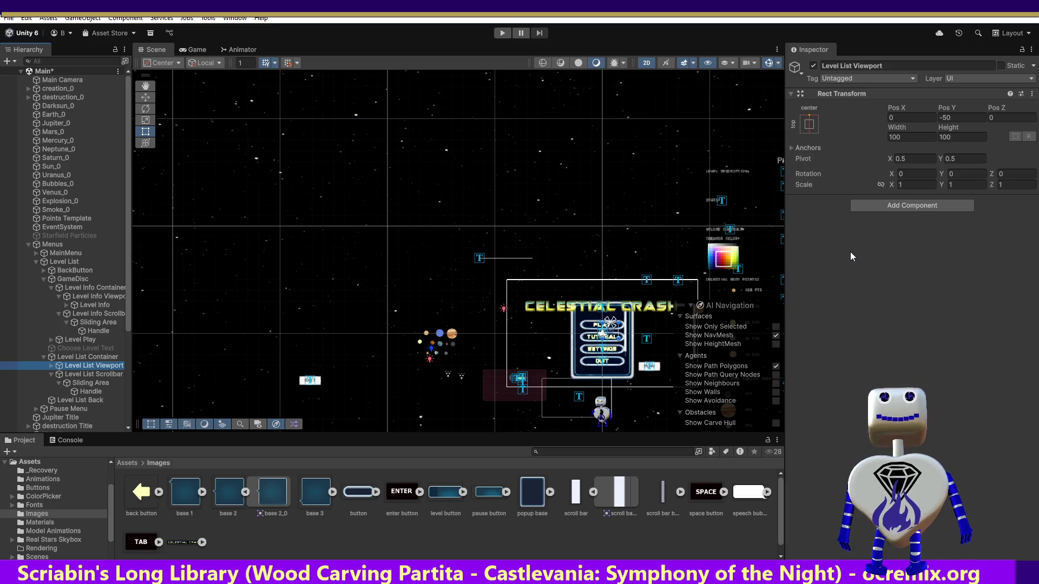
left_click(952, 117)
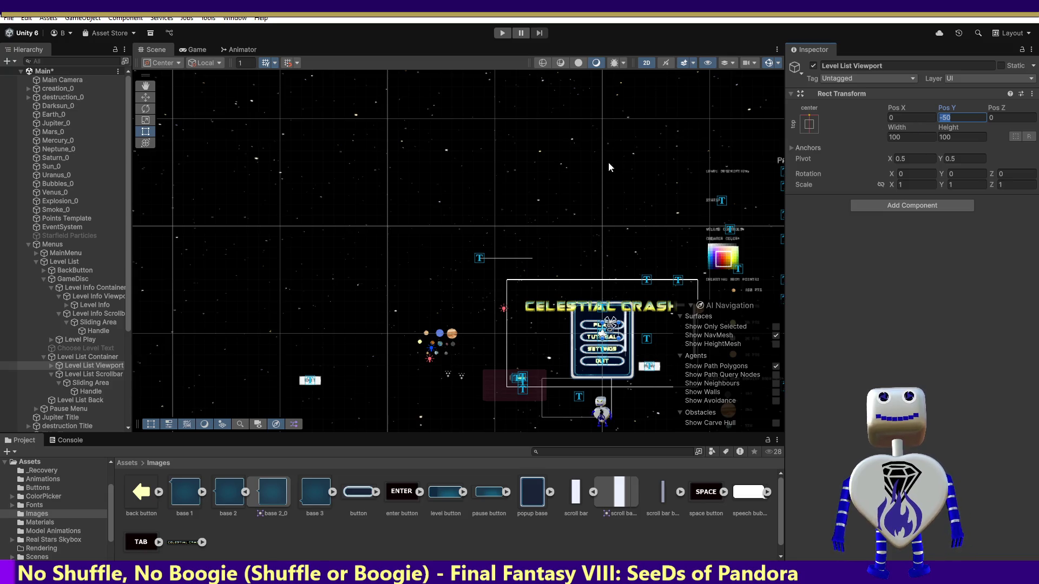
Step: Expand the Level List Viewport to show Level List Items and frame it in the scene
left_click(94, 366)
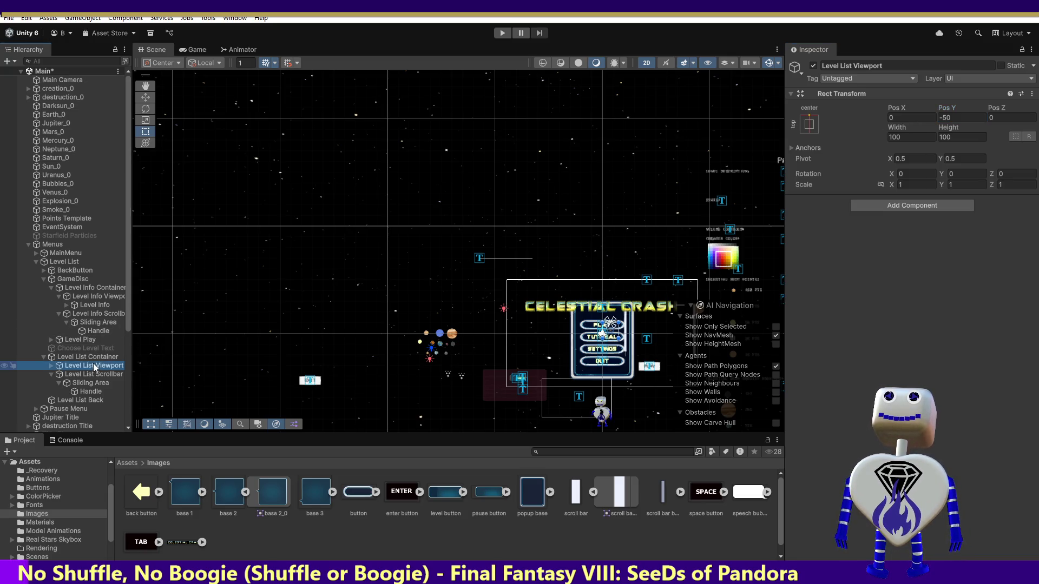
key("Down")
left_click(58, 366)
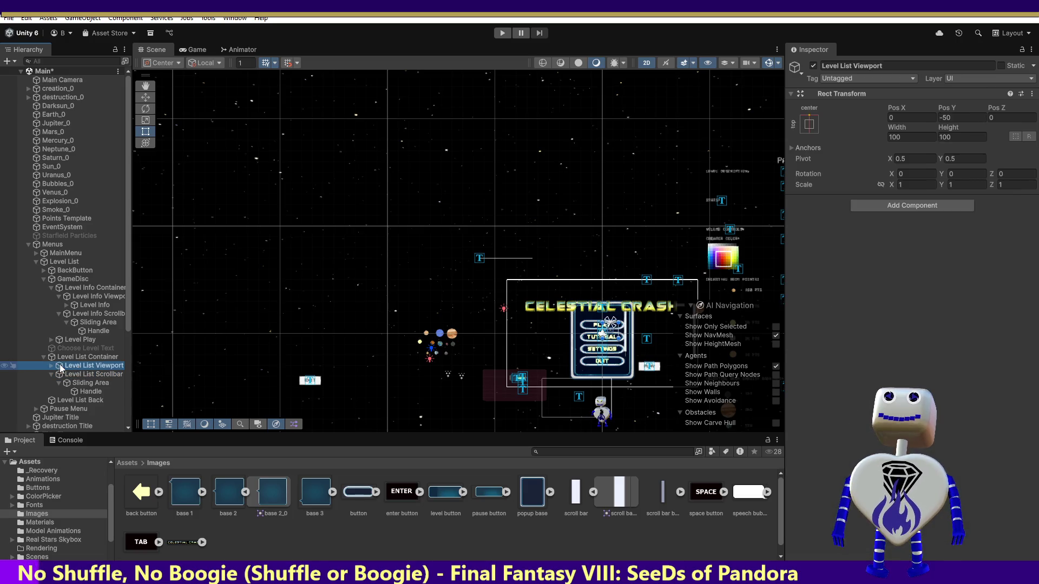
left_click(51, 366)
double_click(85, 366)
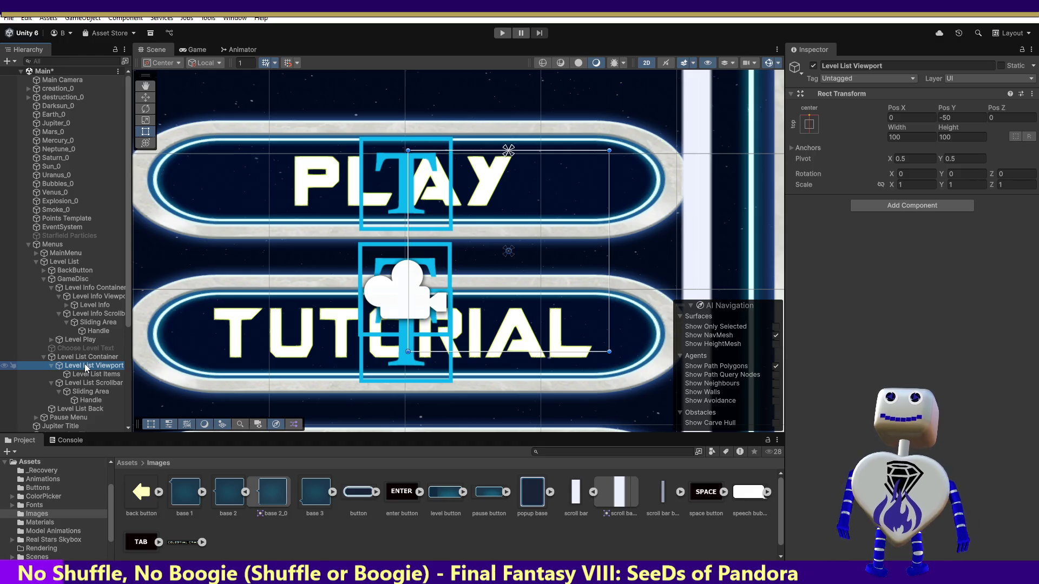
Step: Frame the Level List Container in the Scene view and reselect the Level List Viewport
left_click(89, 360)
double_click(89, 359)
left_click(86, 368)
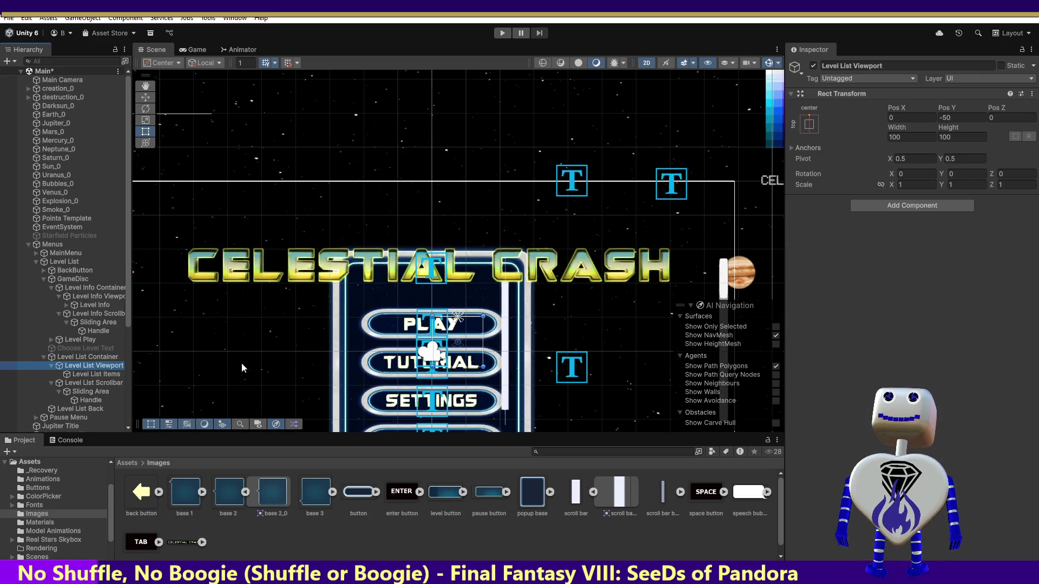
Step: Try Pos Y 0 on the Level List Viewport, then undo it back to -50
left_click(962, 118)
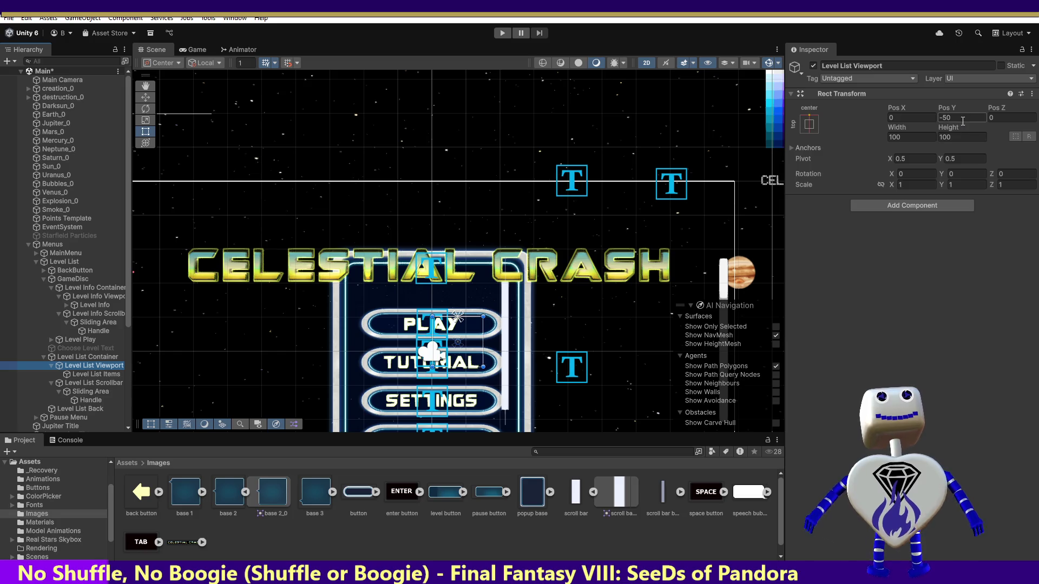
type("0")
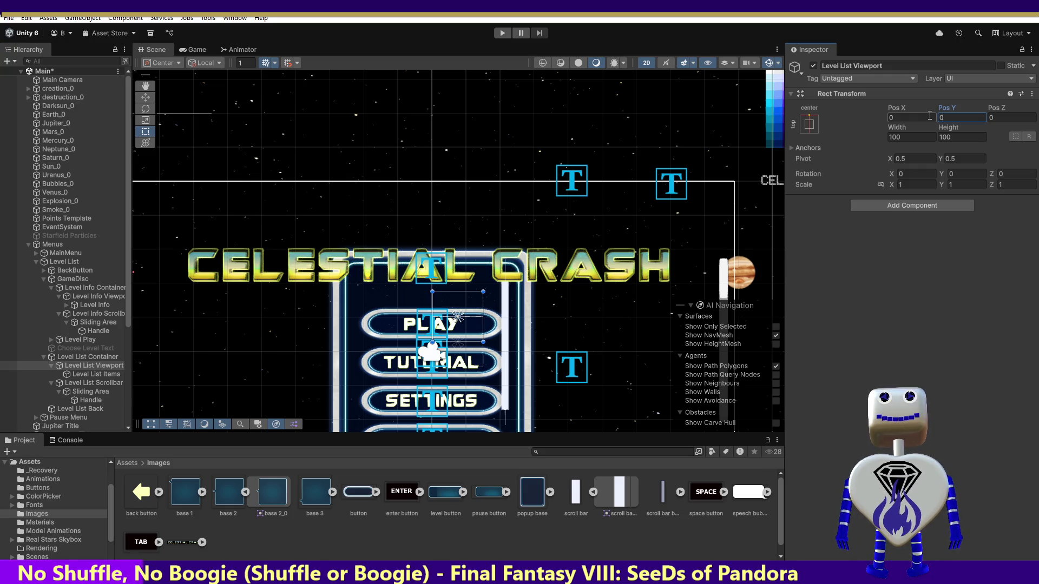
key("ctrl+z")
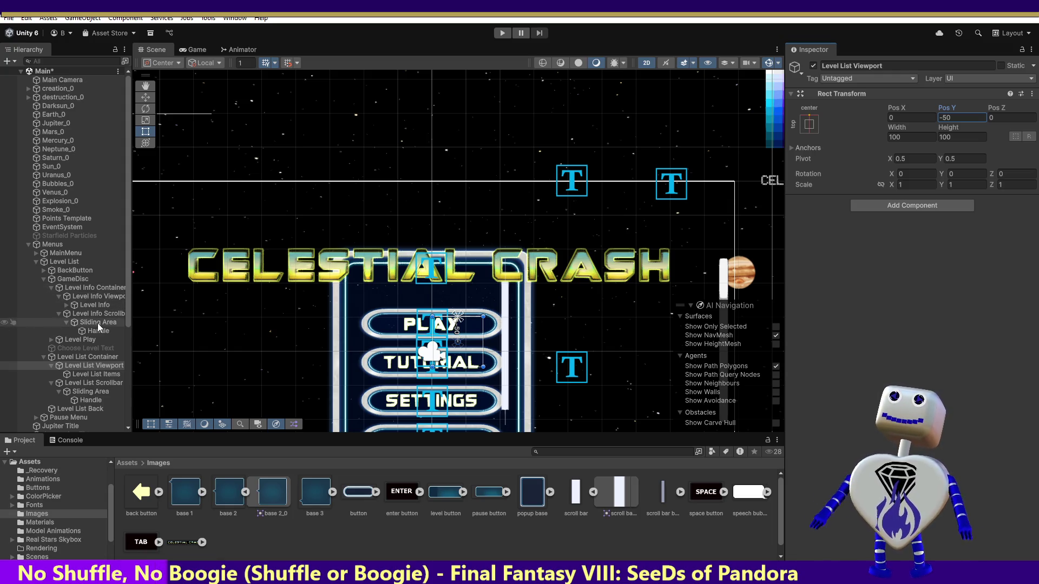
Step: Review the Level Info object and its scrollbar's Sliding Area and Handle image settings
left_click(70, 307)
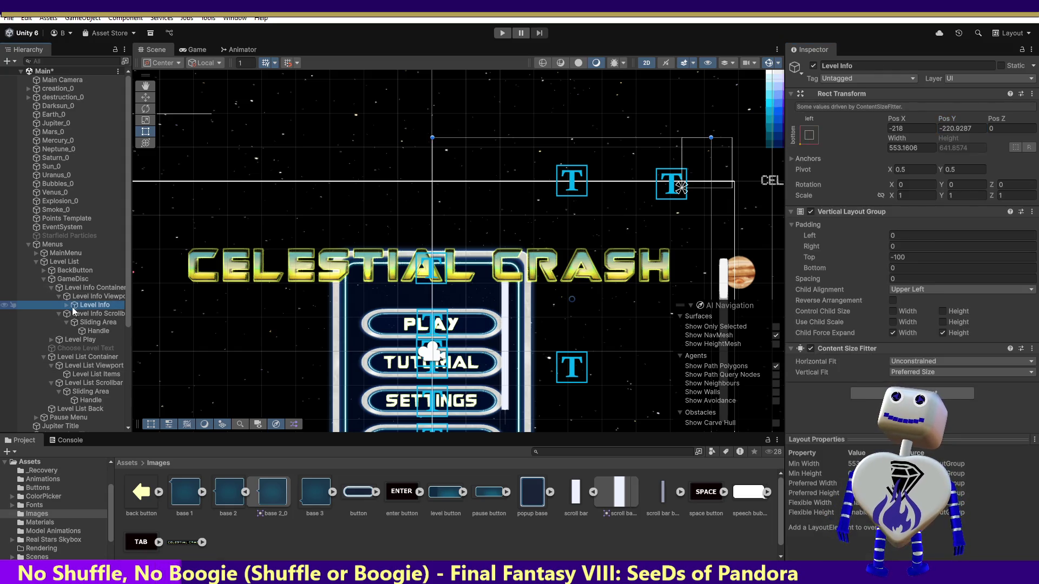
left_click(66, 306)
left_click(66, 305)
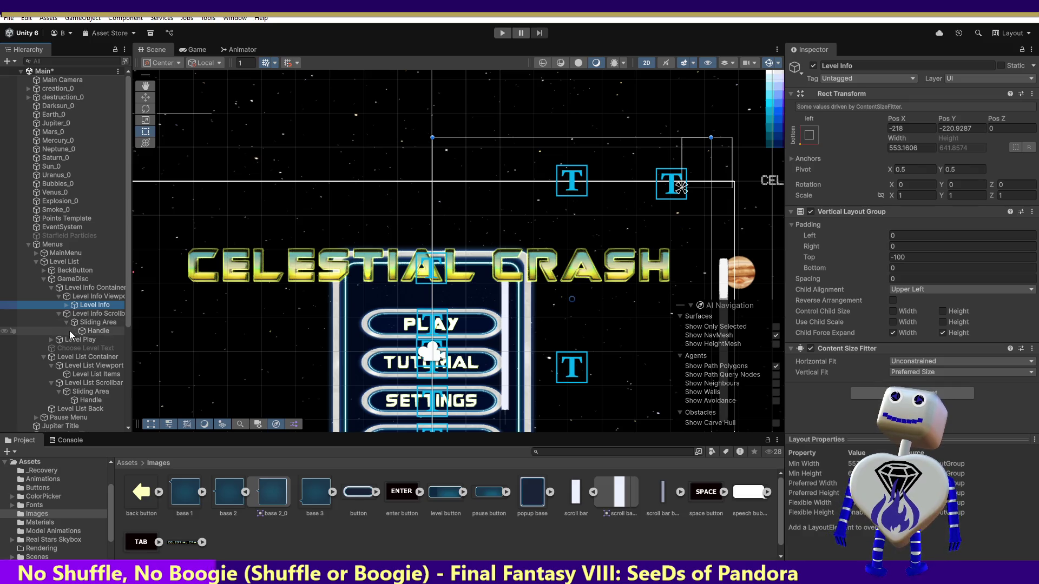
left_click(81, 323)
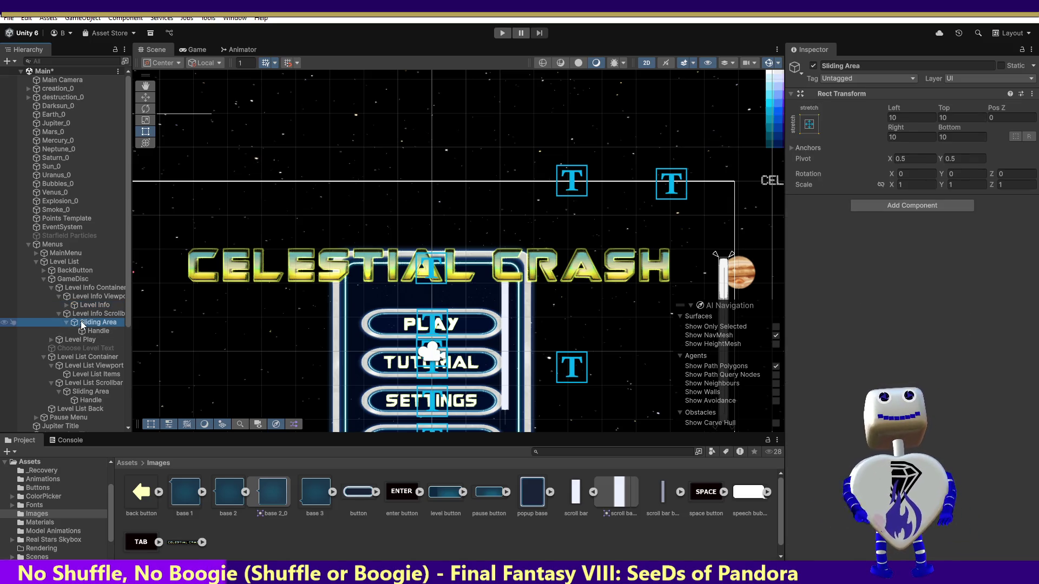
left_click(82, 331)
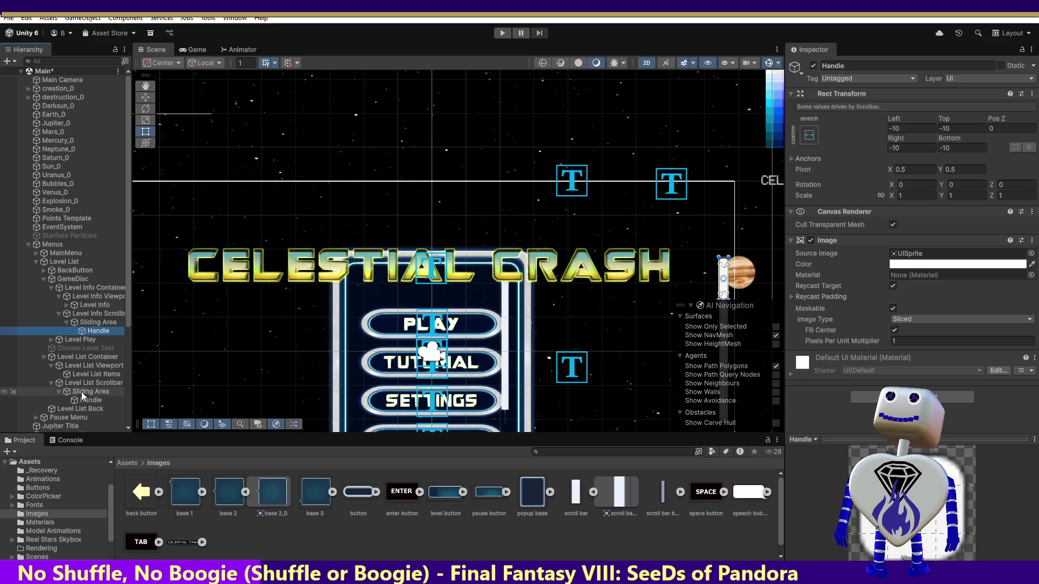
Step: Compare the Level List Scrollbar's settings against the Level Info Scrollbar's
left_click(80, 374)
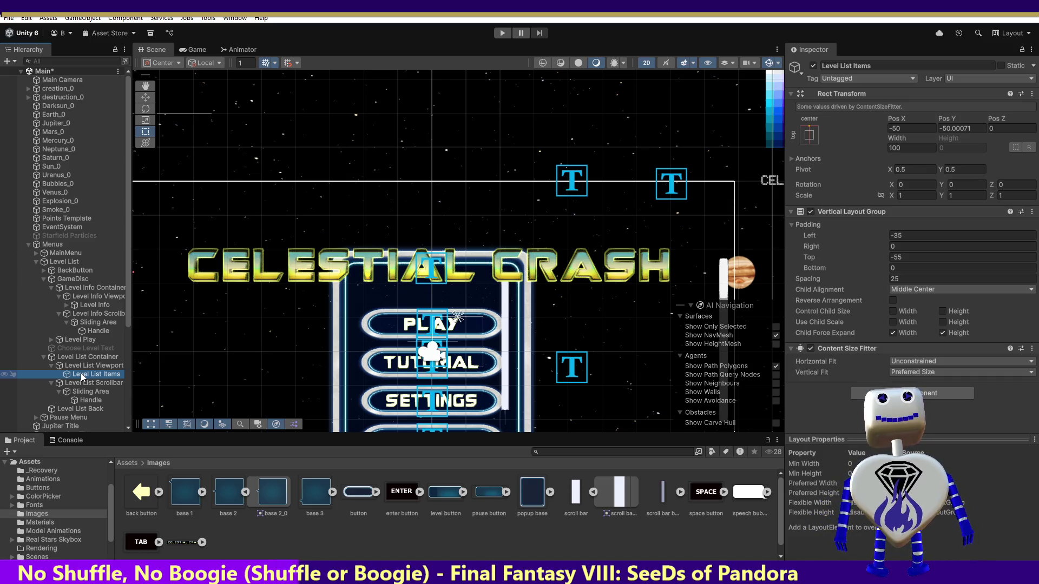
left_click(82, 382)
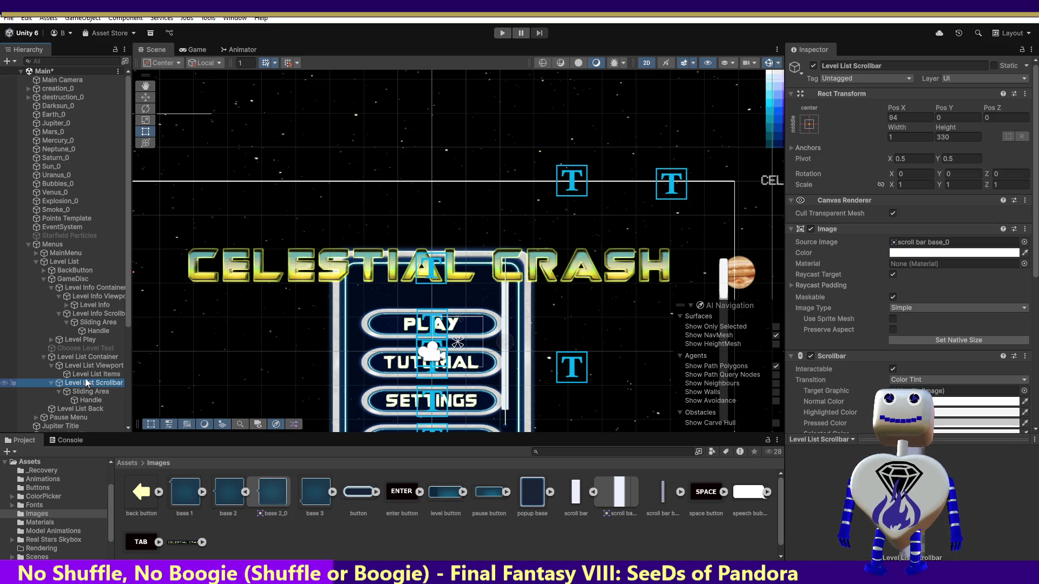
left_click(87, 314)
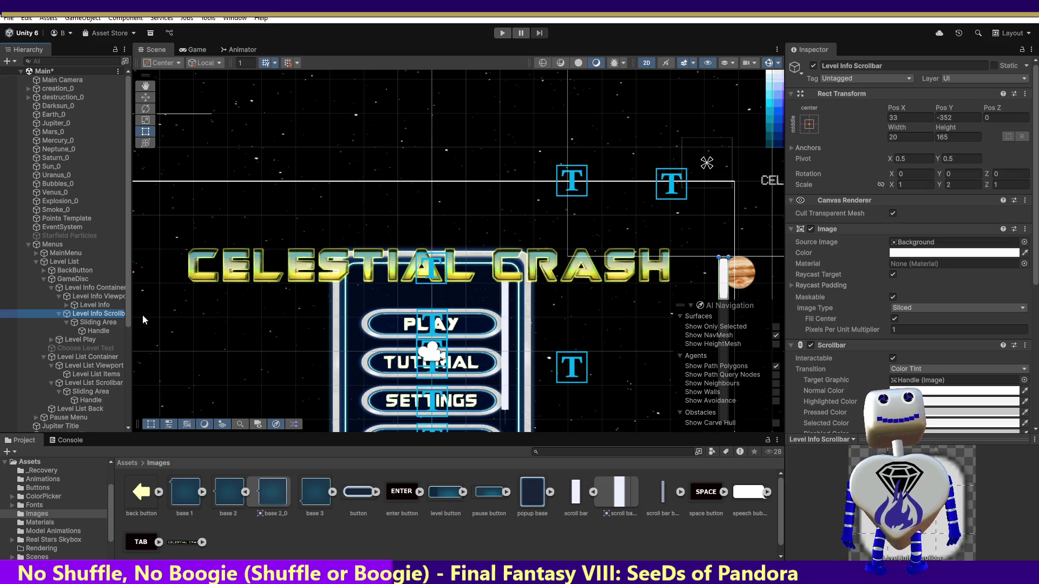
left_click(89, 383)
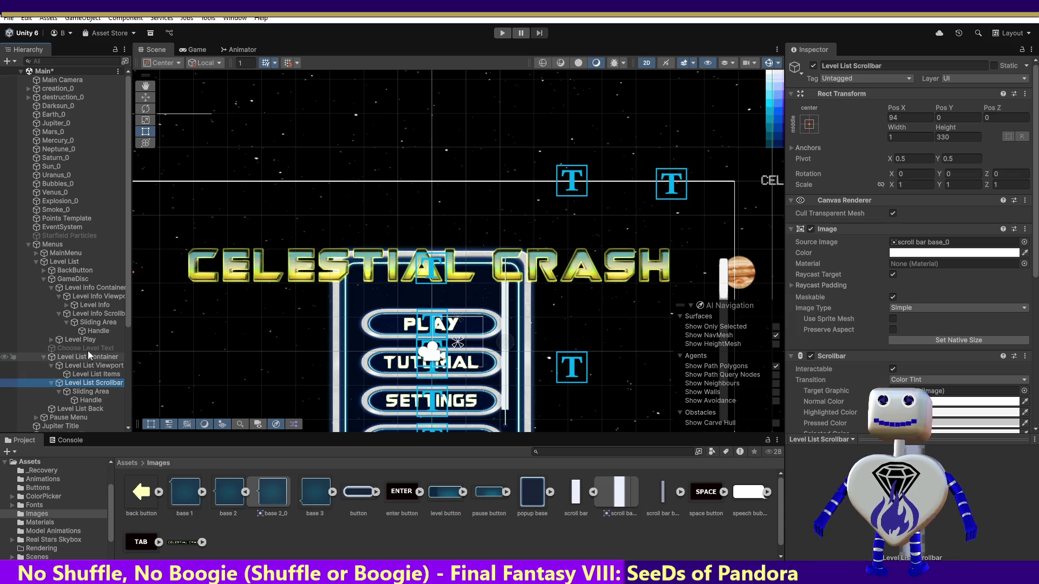
left_click(96, 314)
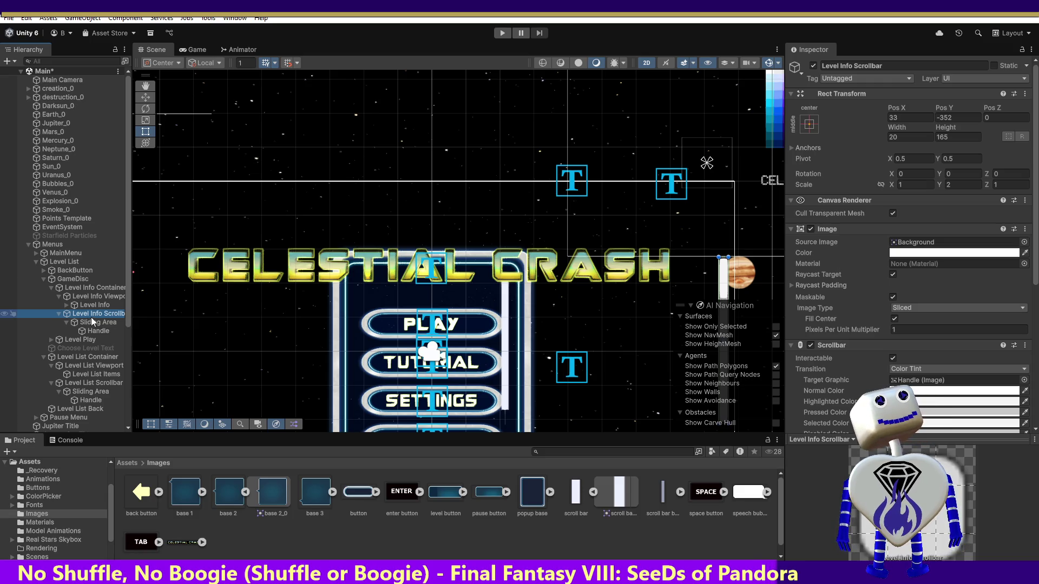
left_click(92, 320)
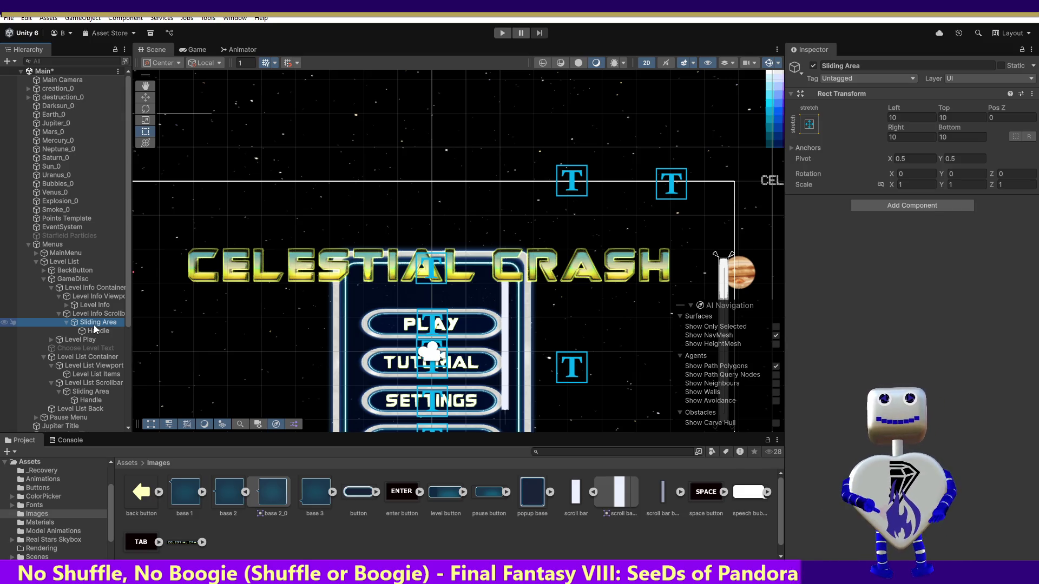
left_click(96, 330)
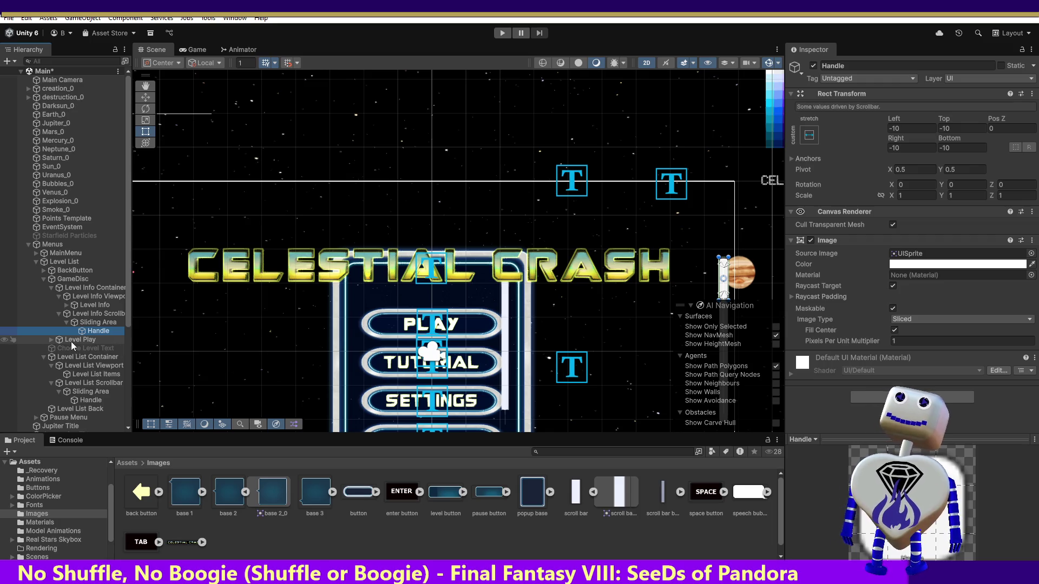
left_click(95, 317)
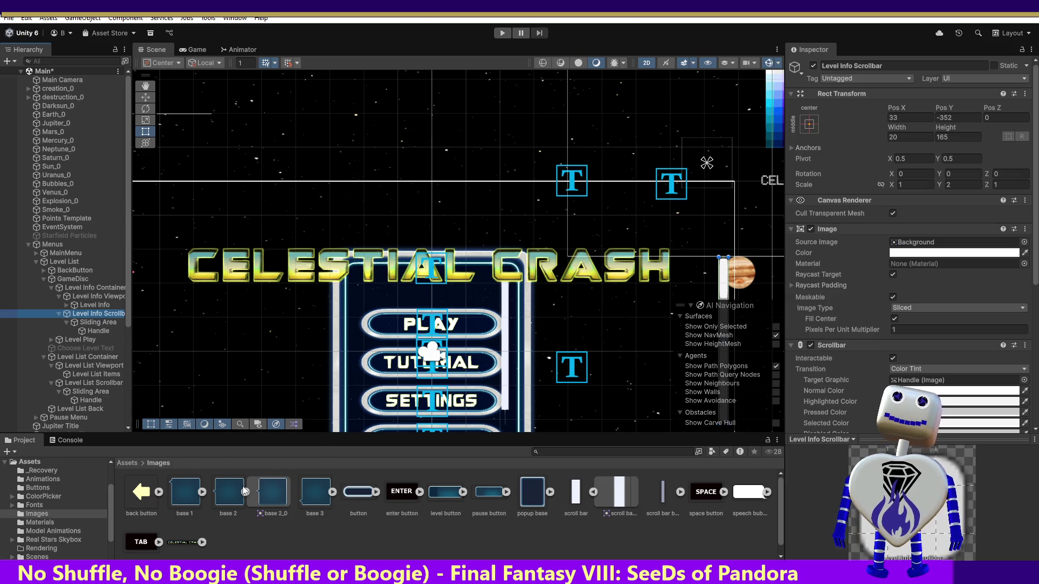
key("Delete")
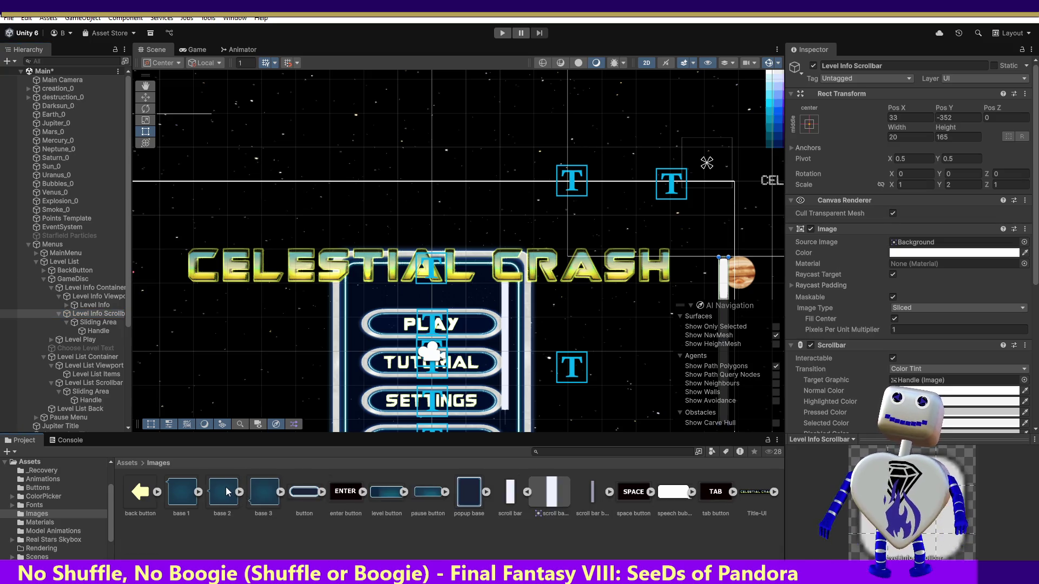
Step: Drag the base 2 sprite into the Level Info Container and collapse the Level Info Scrollbar
mouse_move(225, 487)
left_mouse_down()
mouse_move(191, 443)
mouse_move(130, 403)
mouse_move(96, 333)
mouse_move(59, 329)
mouse_move(77, 289)
left_mouse_up()
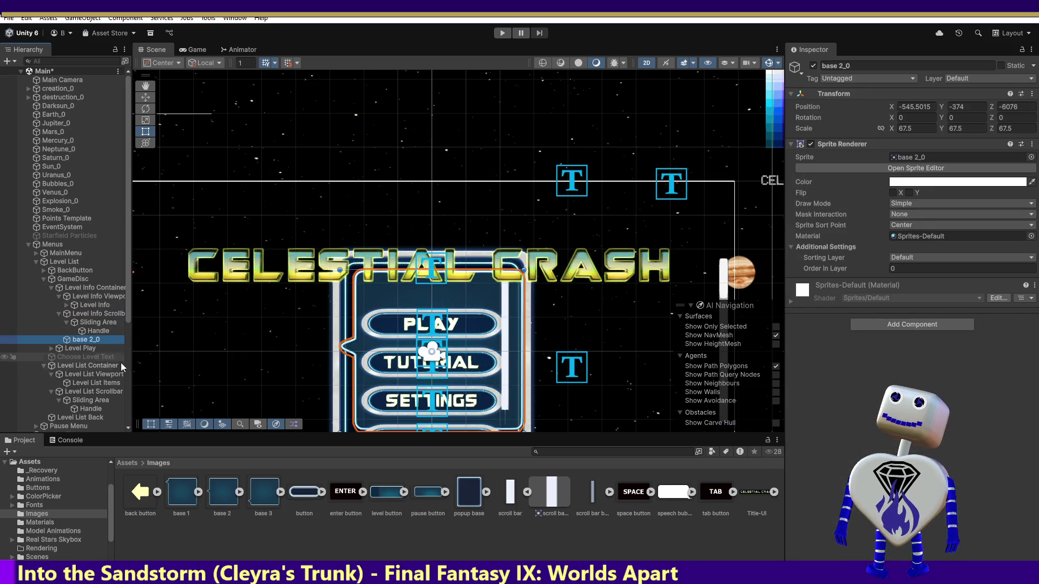
left_click(81, 332)
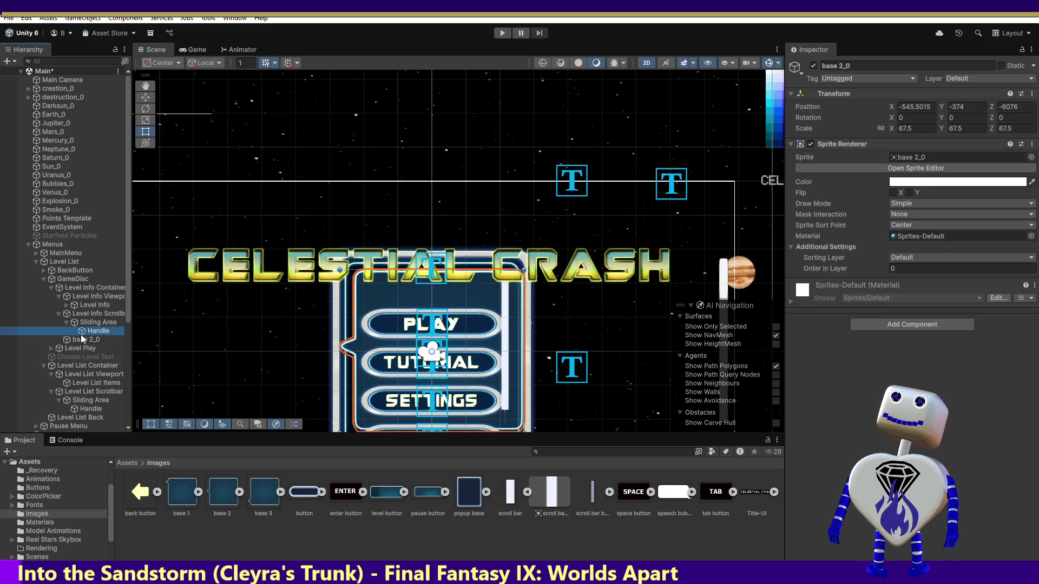
left_click(63, 314)
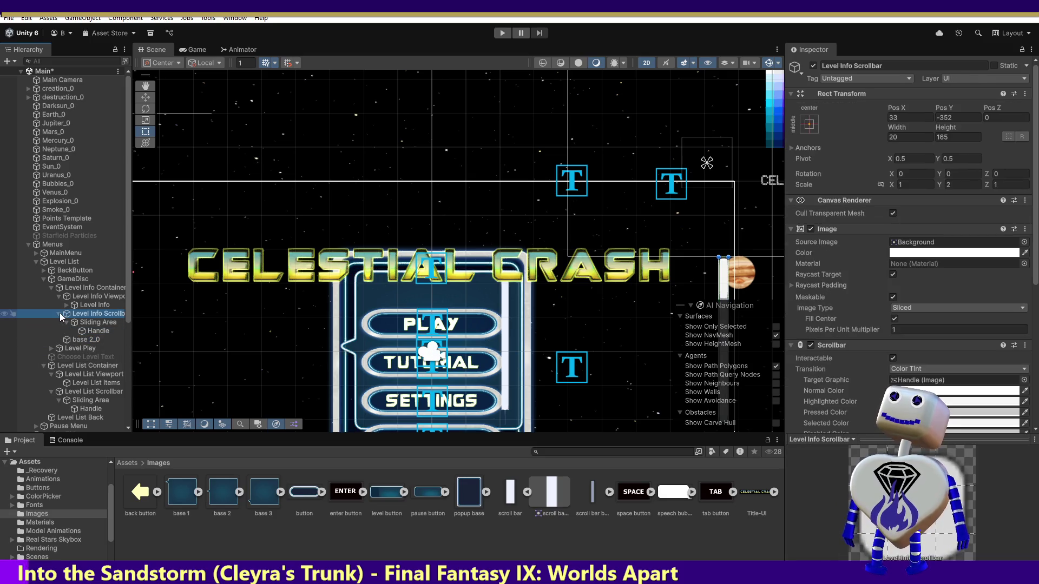
left_click(59, 313)
Step: Collapse the Level Info Viewport and bring up the options for the new base 2_0 object
left_click(61, 298)
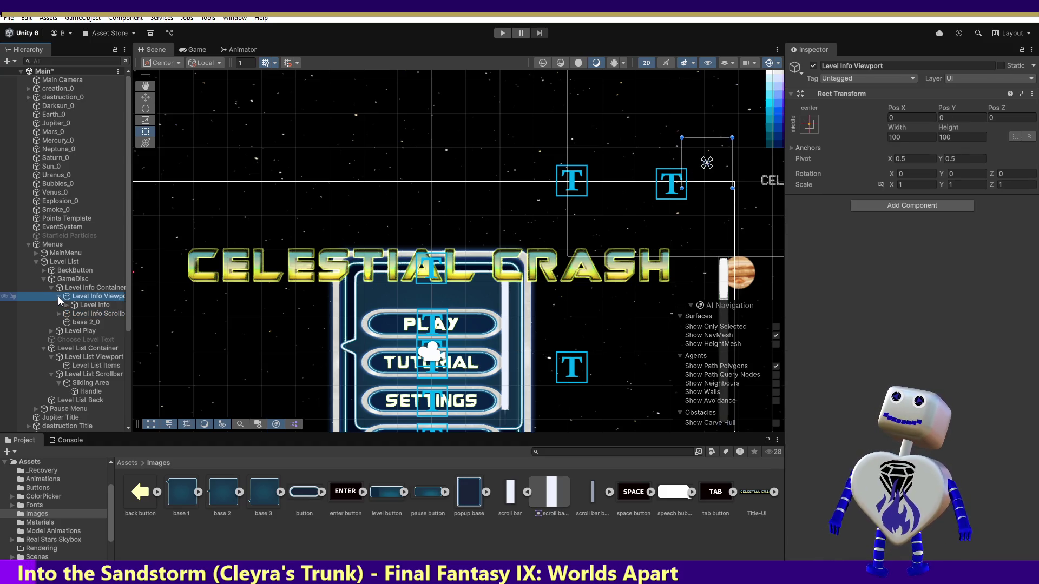
left_click(59, 296)
left_click(74, 315)
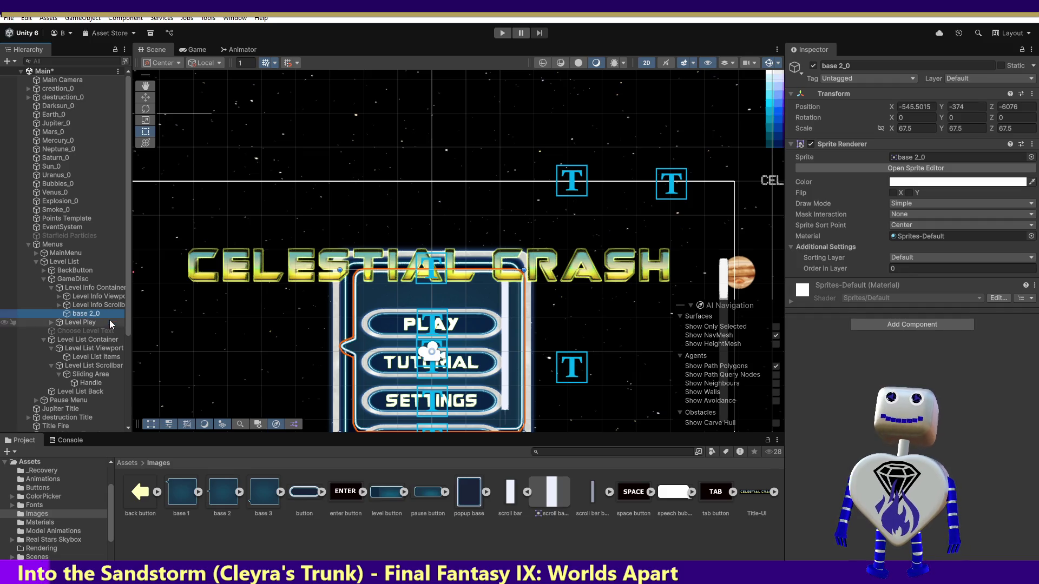
right_click(92, 314)
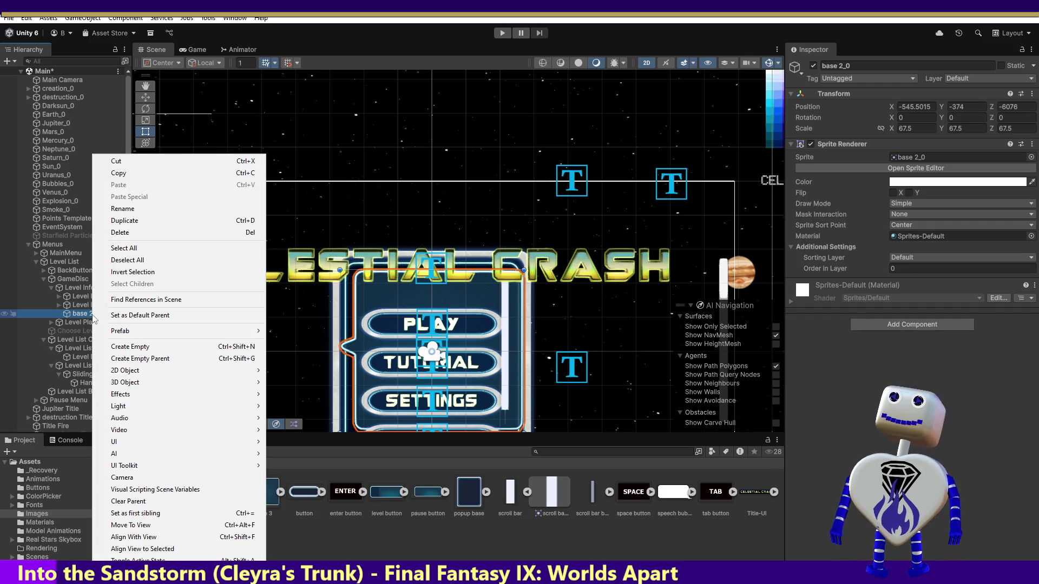
Step: Rename the base 2_0 object to 'Level Disc Back', fixing the misspelling
left_click(85, 314)
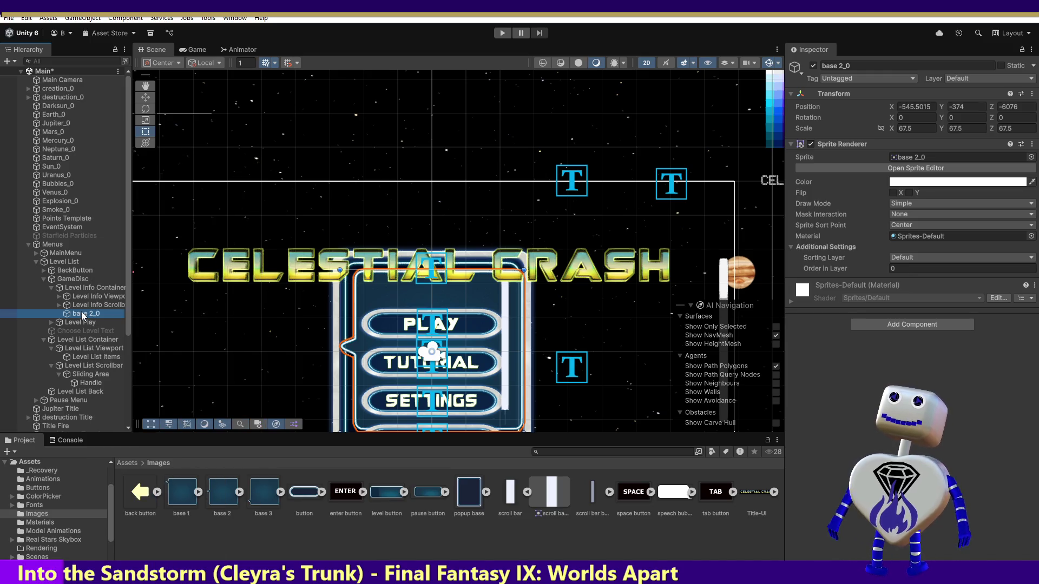
left_click(85, 314)
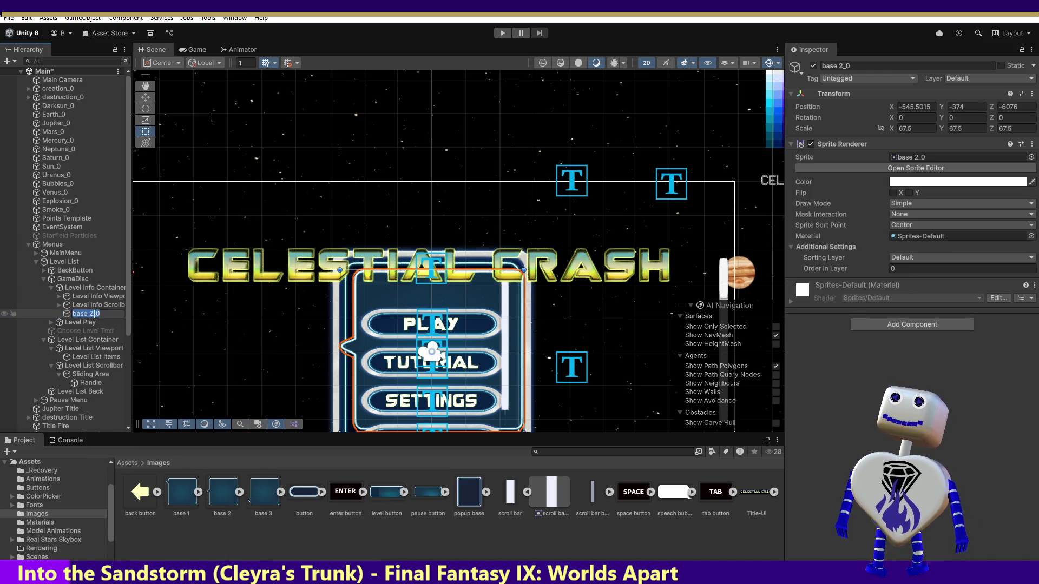
type("Lavel Desc")
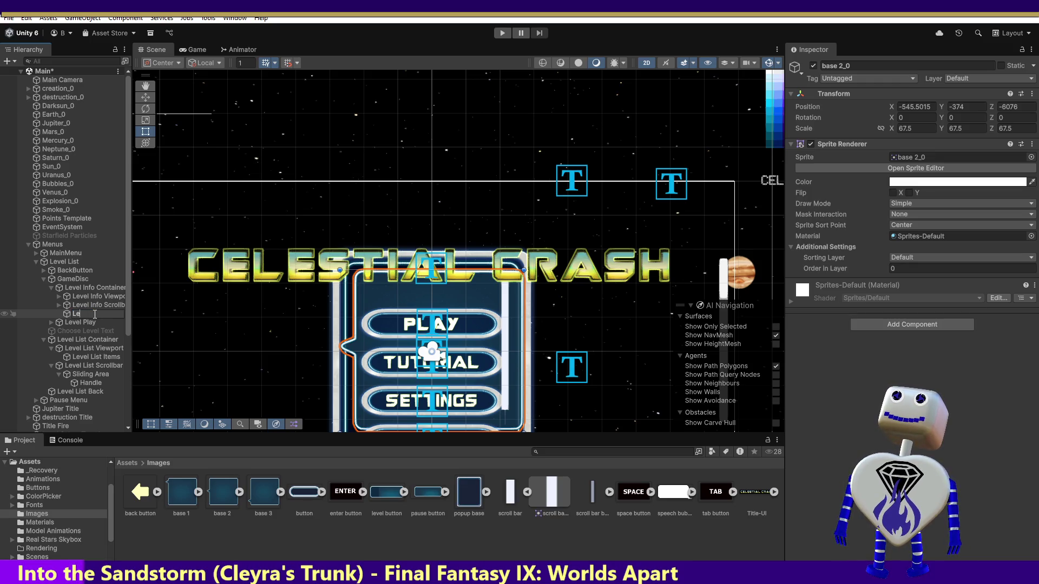
key("BackSpace")
key("BackSpace")
key("BackSpace")
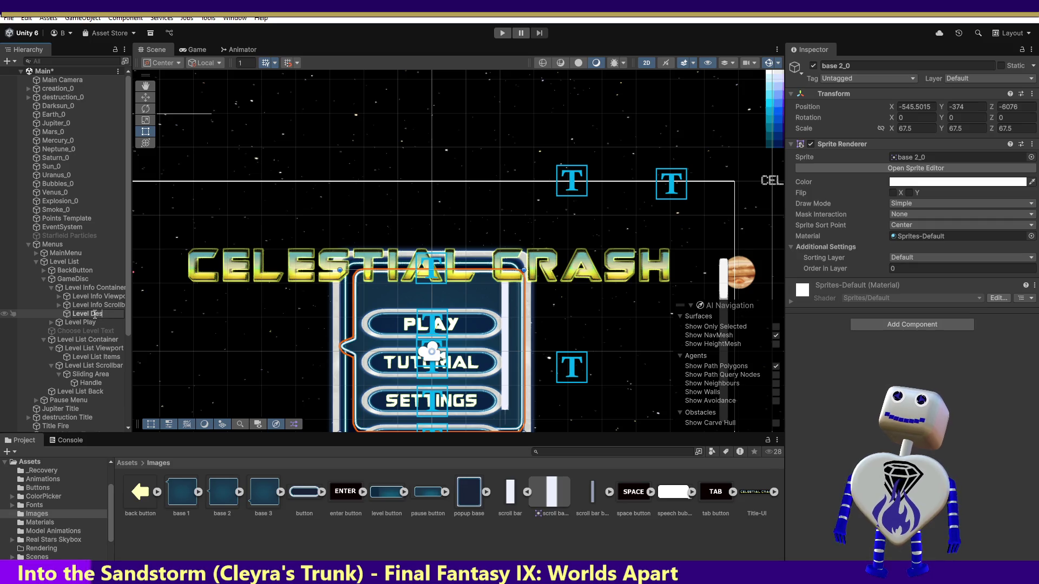
type("isc Back")
key("Return")
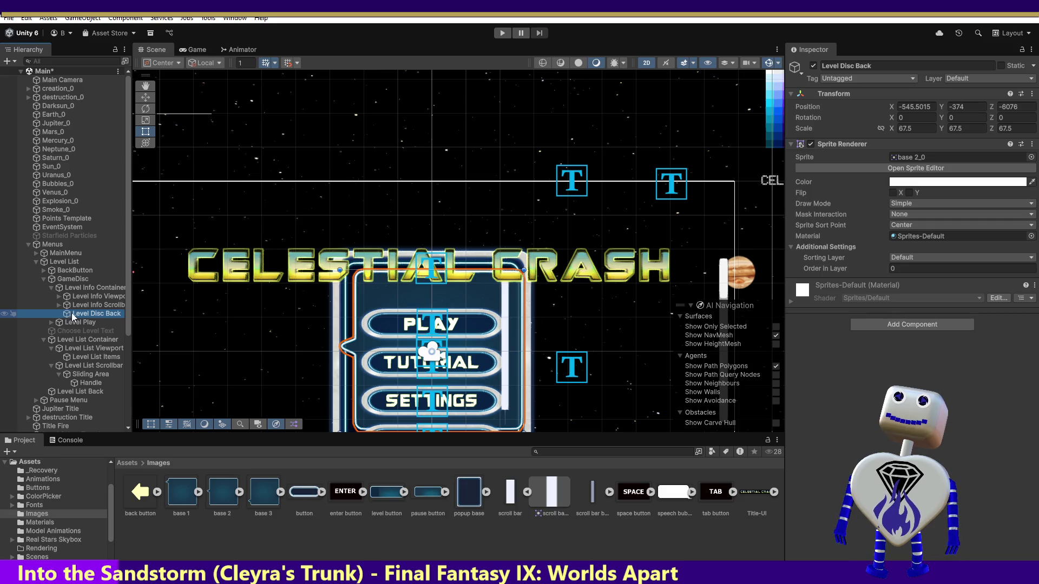
left_click(497, 30)
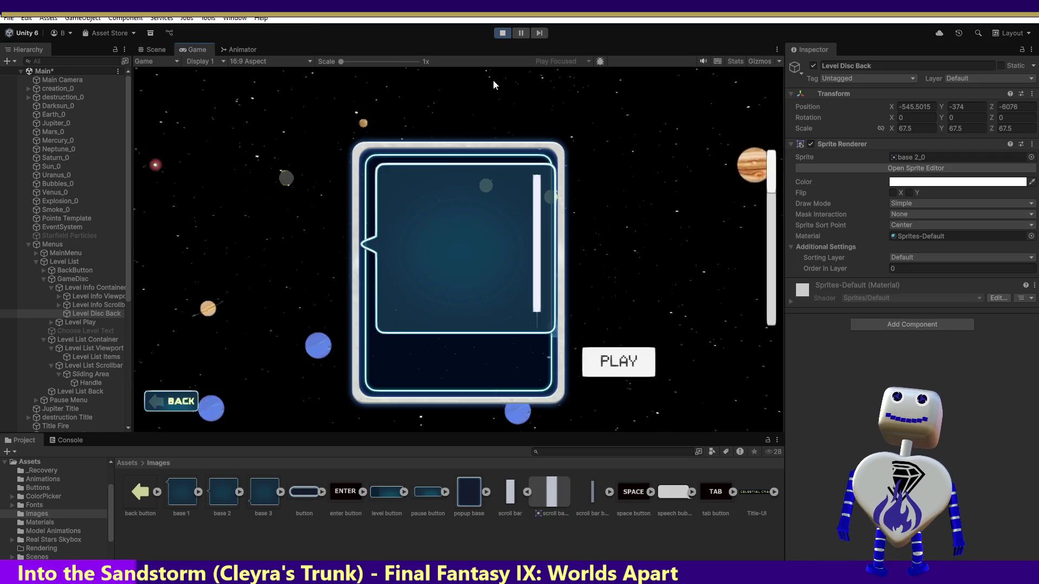
left_click(502, 33)
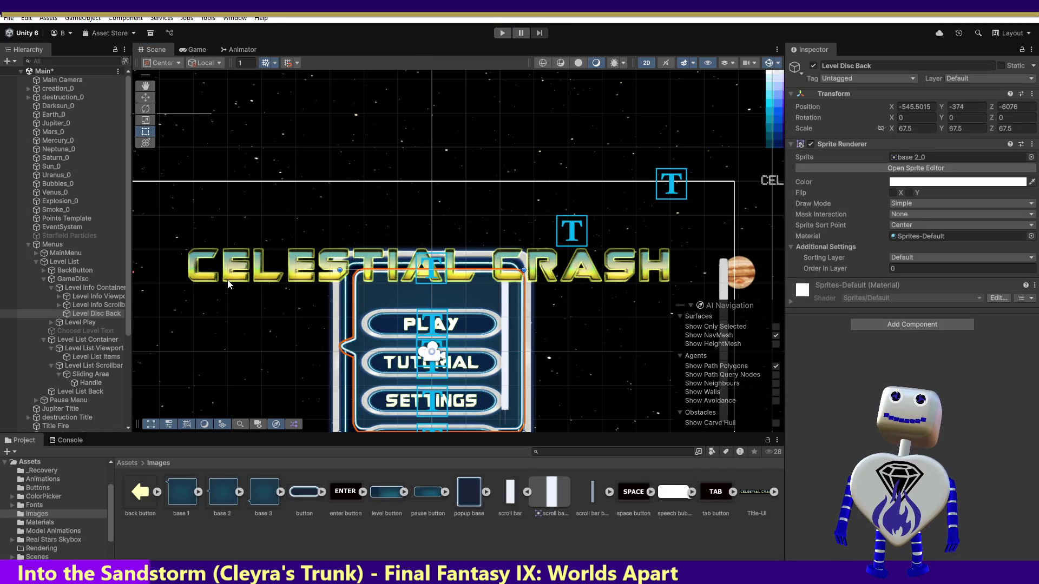
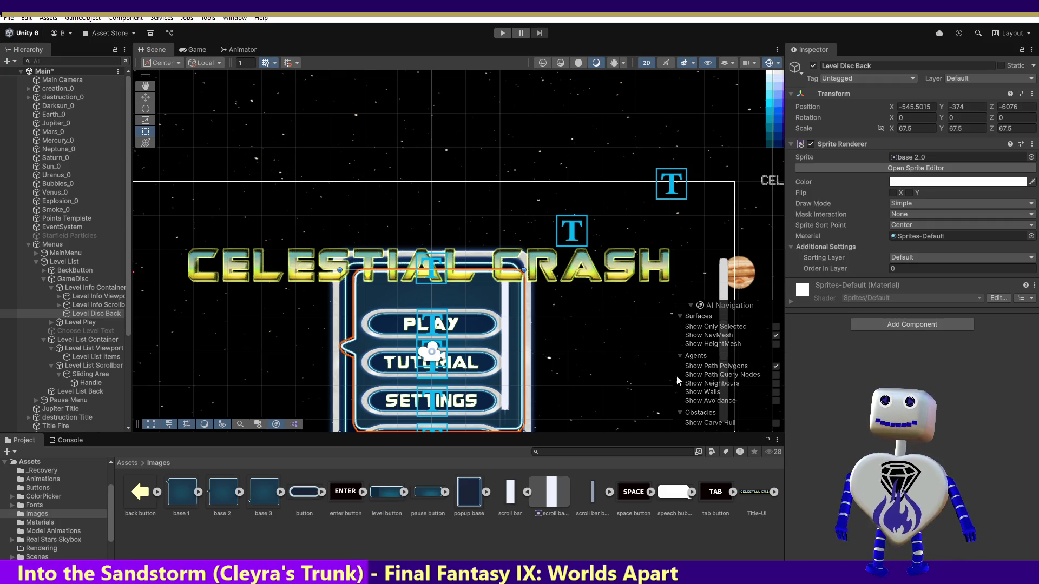
Step: Zoom out to show the whole main menu layout and switch to the Move tool
scroll(386, 321, "down", 1)
scroll(386, 321, "down", 4)
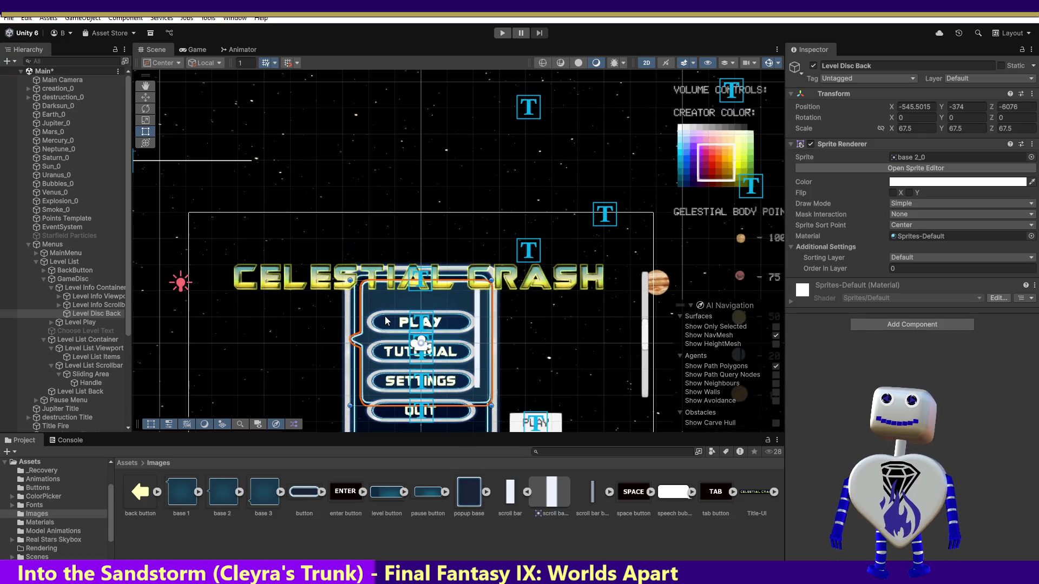
scroll(386, 321, "down", 1)
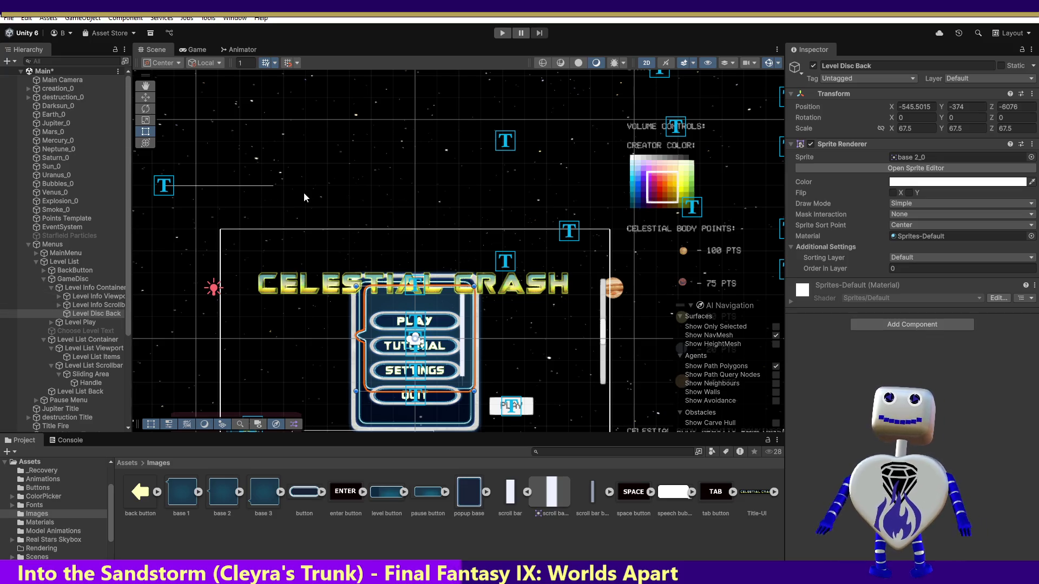
left_click(145, 97)
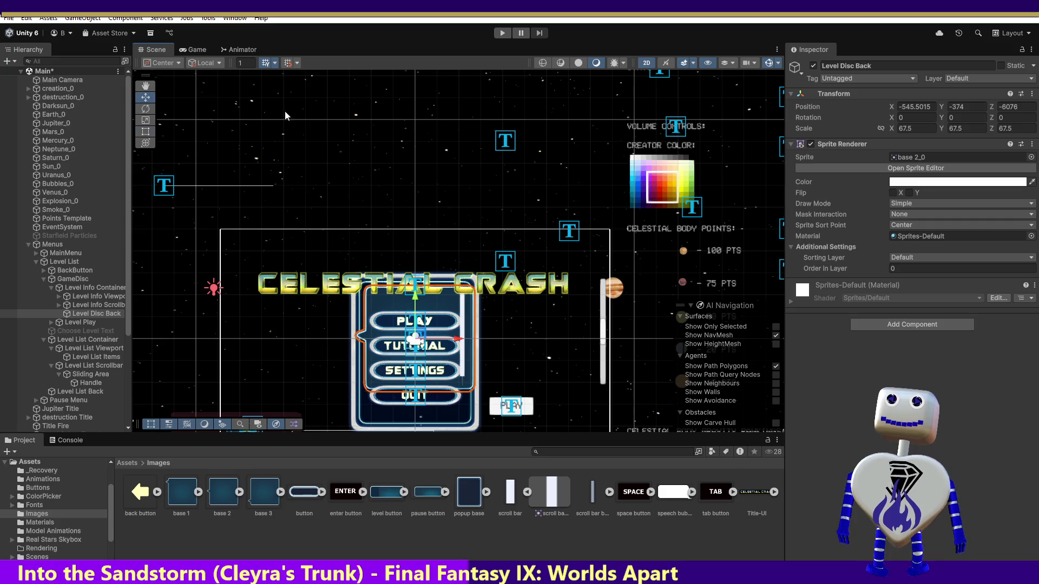
Step: Slide Level Disc Back to X -142 beside the menu buttons, then select Level List
left_click_drag(456, 340, 586, 349)
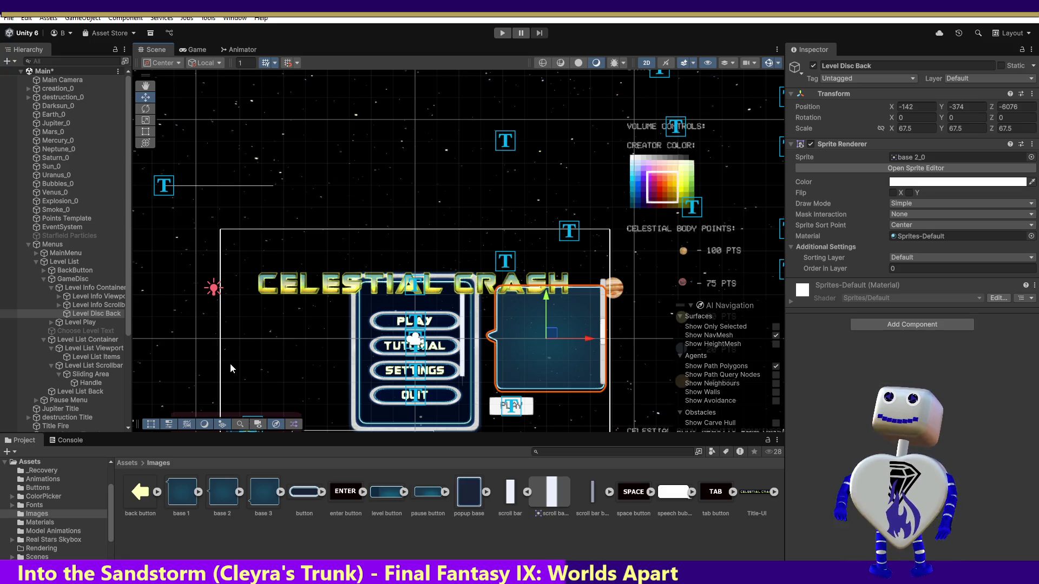
left_click(56, 263)
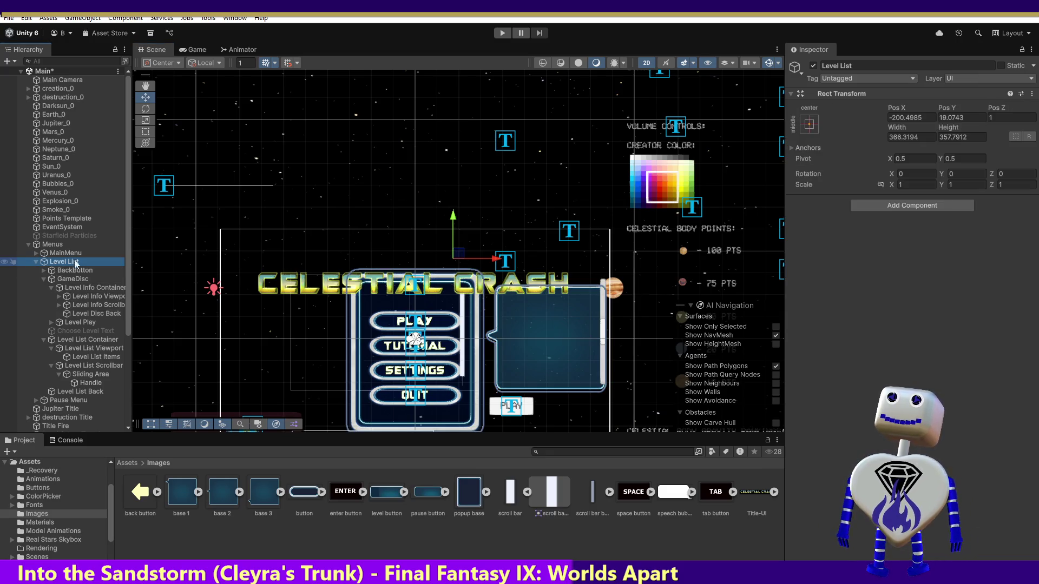
Step: Deactivate Level List so it starts hidden, and enter Play mode
left_click(813, 66)
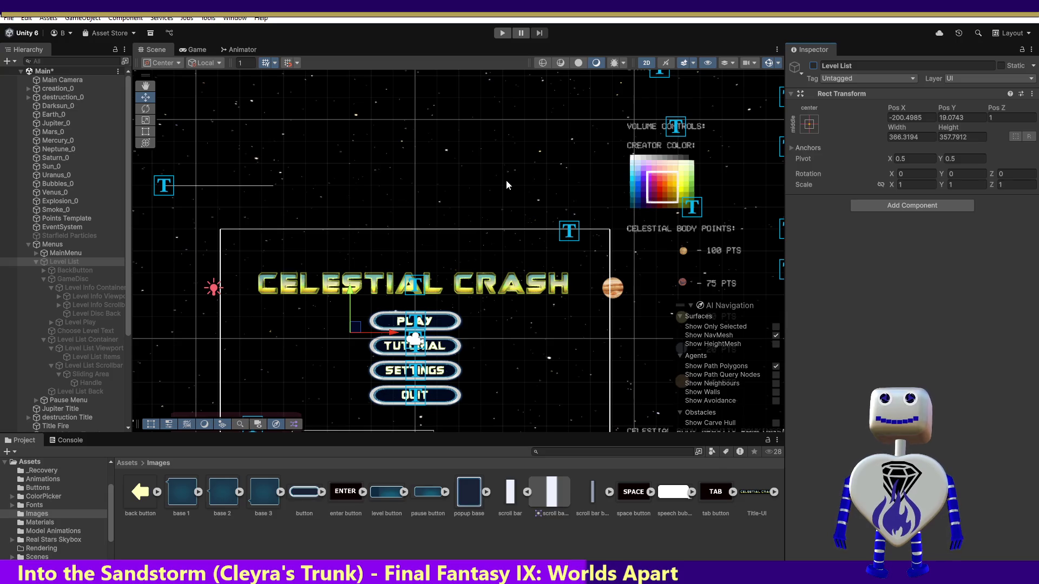
left_click(505, 34)
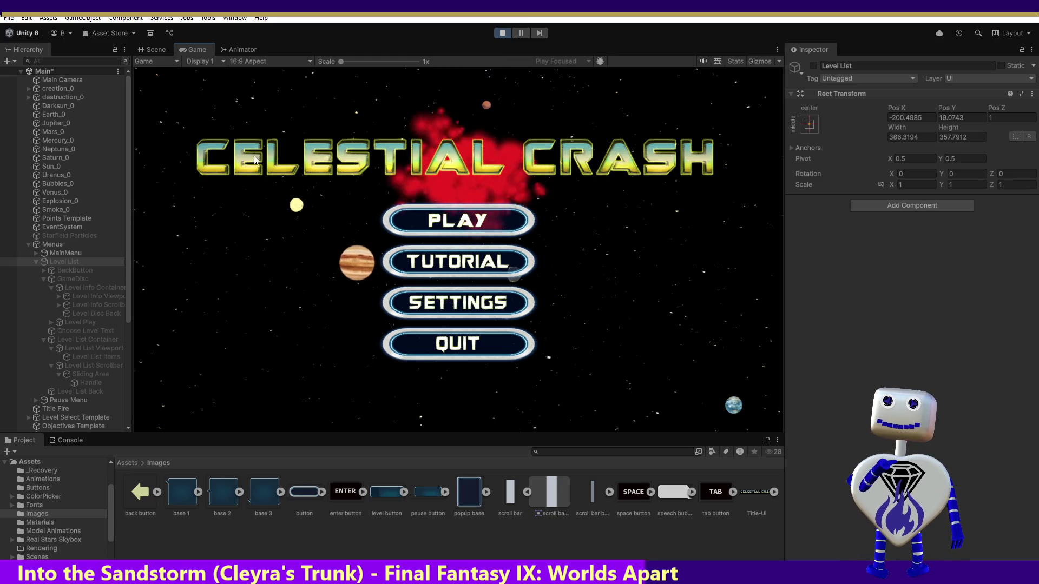
Step: Test the level-select screen by opening it and scrolling the level list, then stop play
left_click(490, 222)
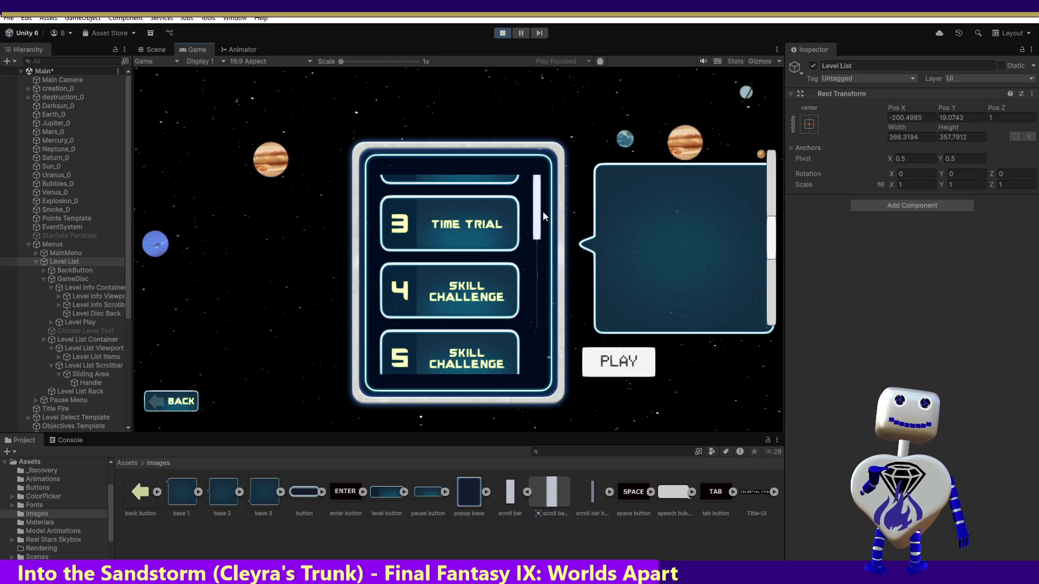
scroll(543, 231, "up", 3)
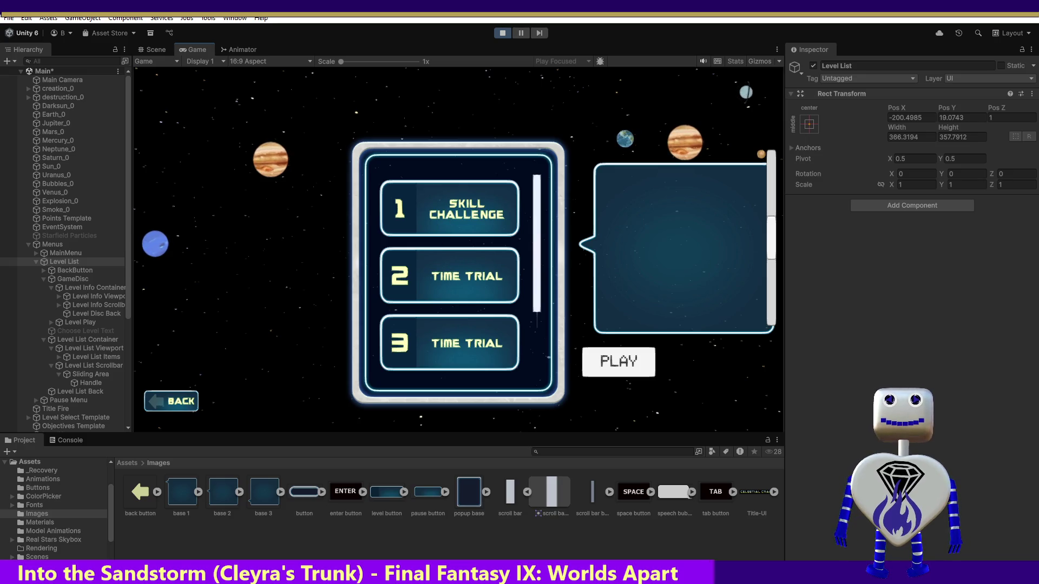
left_click(502, 34)
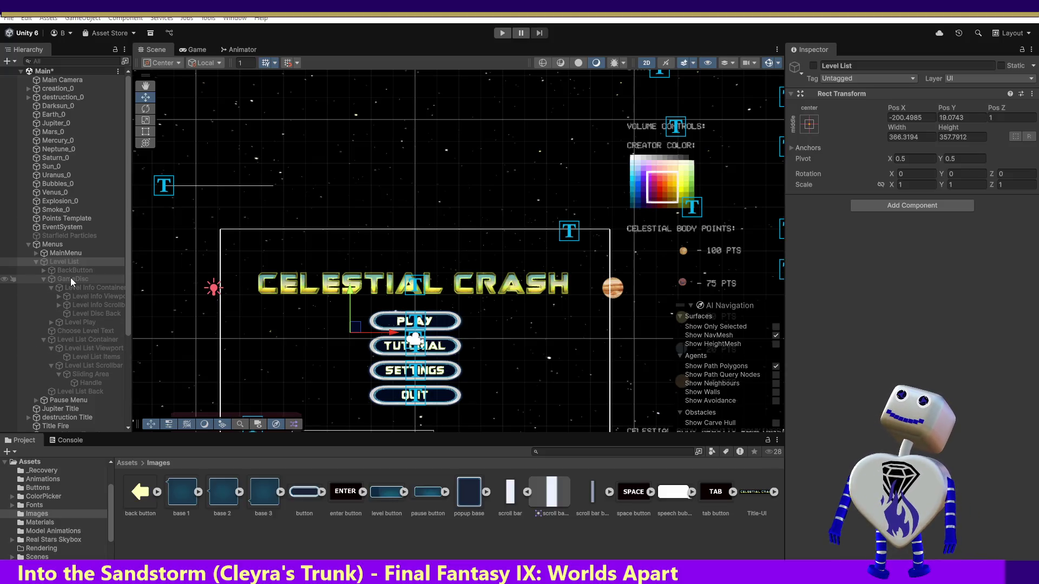
Step: Show the Console and inspect Level Info Container's Rect Mask 2D and Scroll Rect settings
left_click(79, 441)
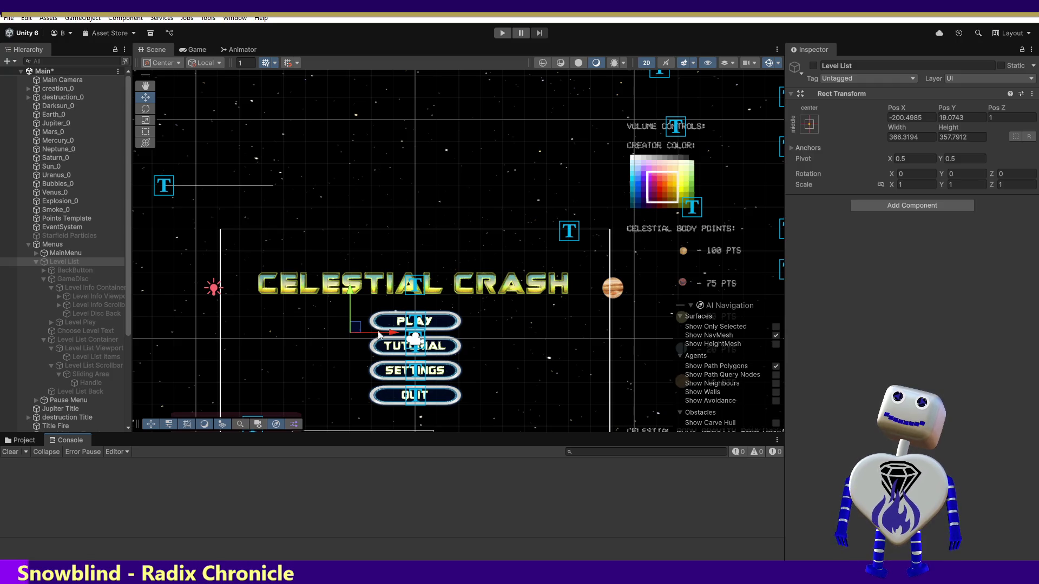
left_click(95, 291)
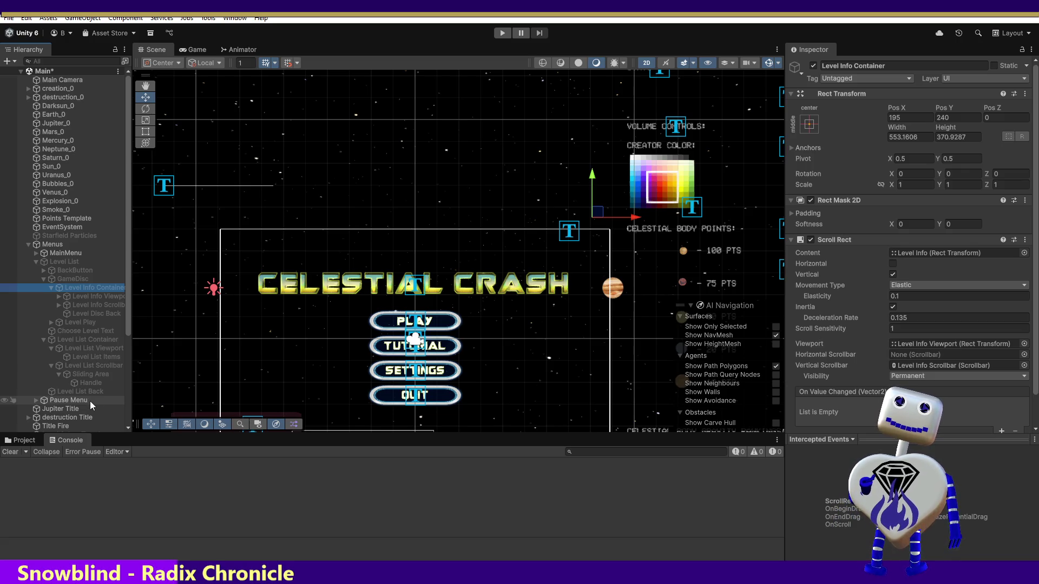
left_click(44, 339)
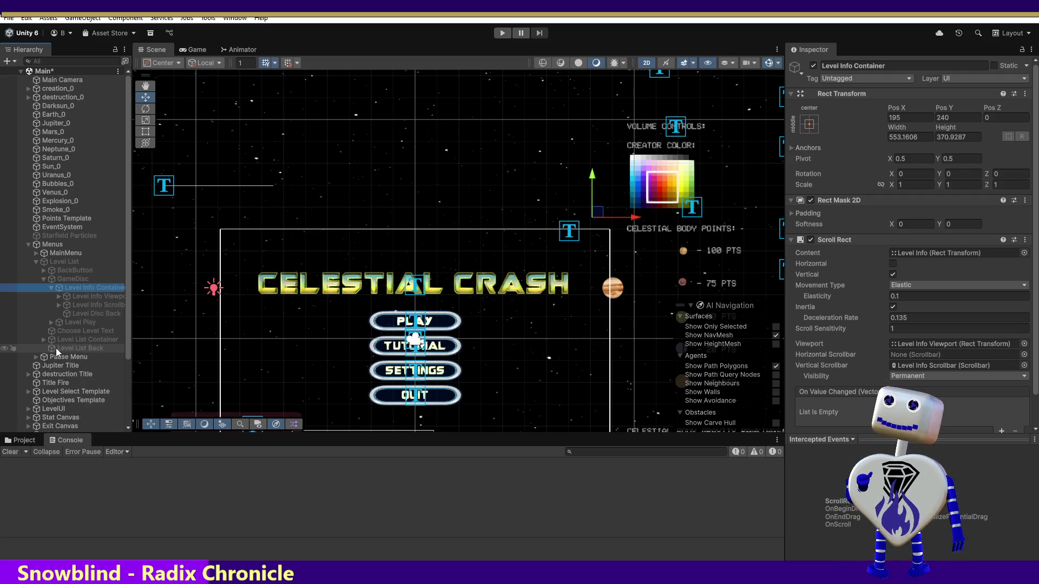
Step: Select Level List Back and start the game again
left_click(56, 349)
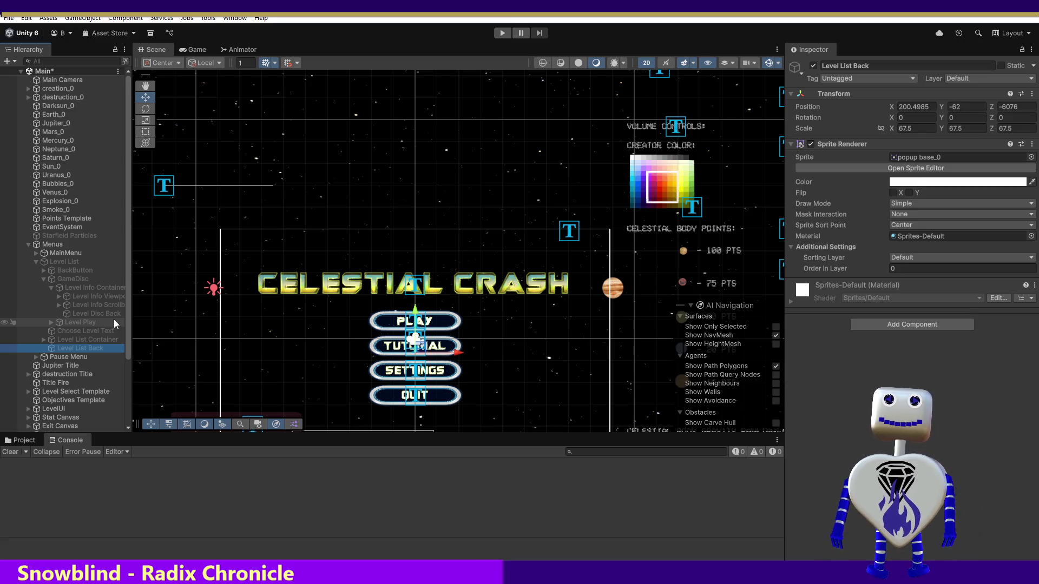
left_click(502, 34)
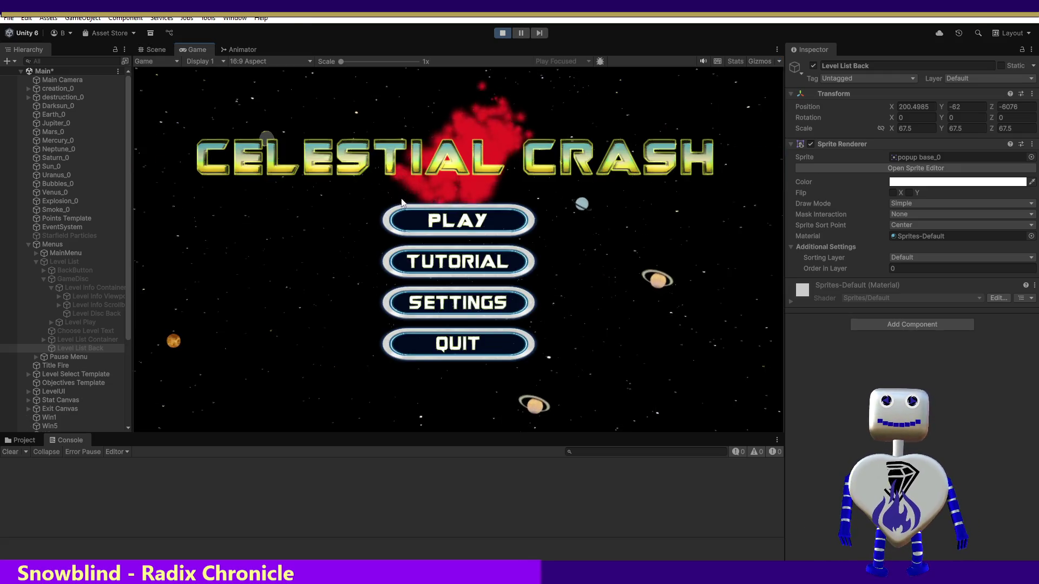
Step: Open the level-select screen listing Time Trial and Skill Challenge levels
left_click(433, 222)
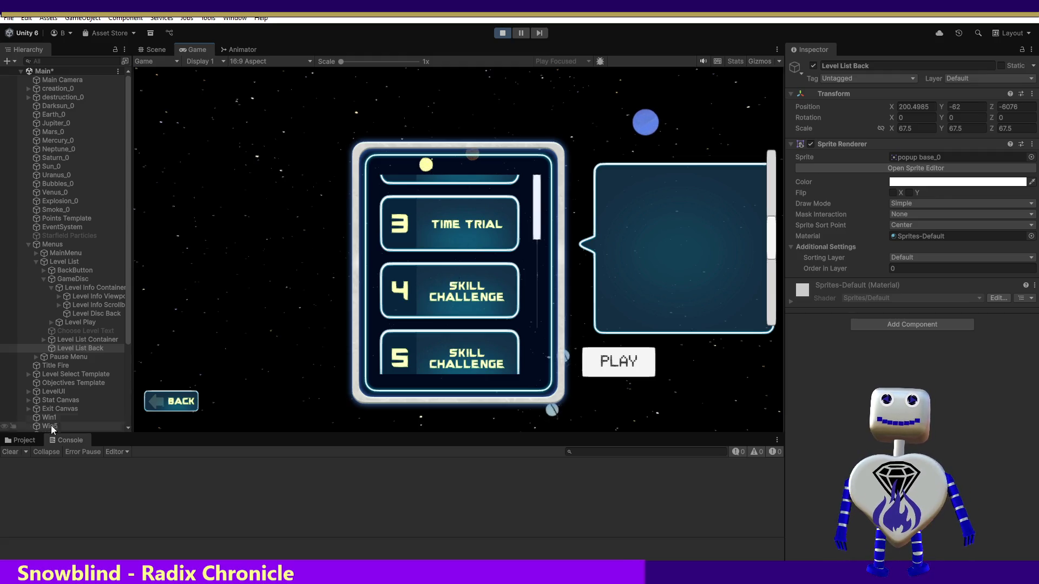
Step: Restore the Project panel, enlarge the upper panels slightly, and focus the running game
left_click(21, 439)
left_click_drag(72, 432, 74, 437)
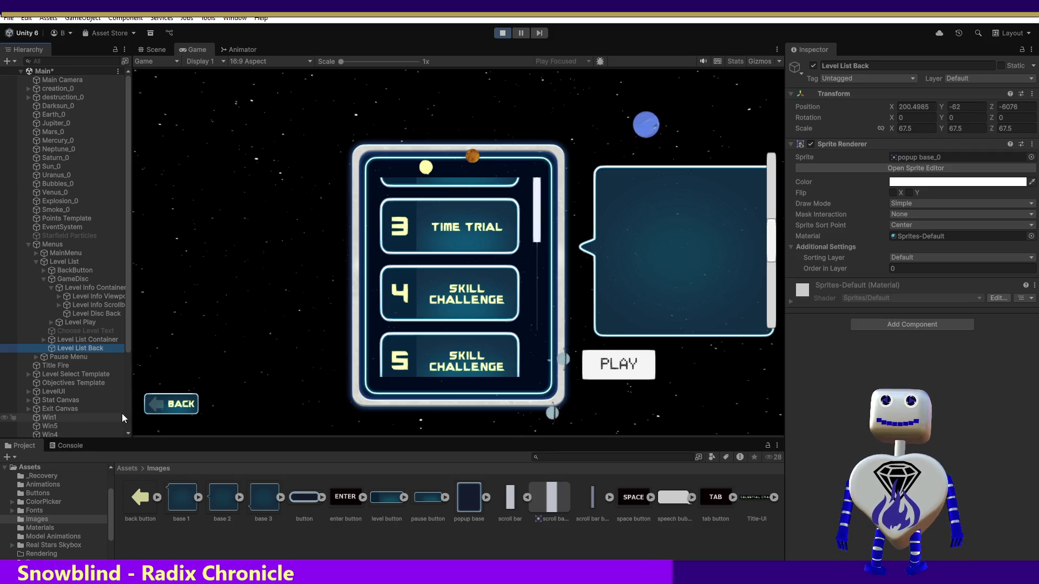
left_click(310, 419)
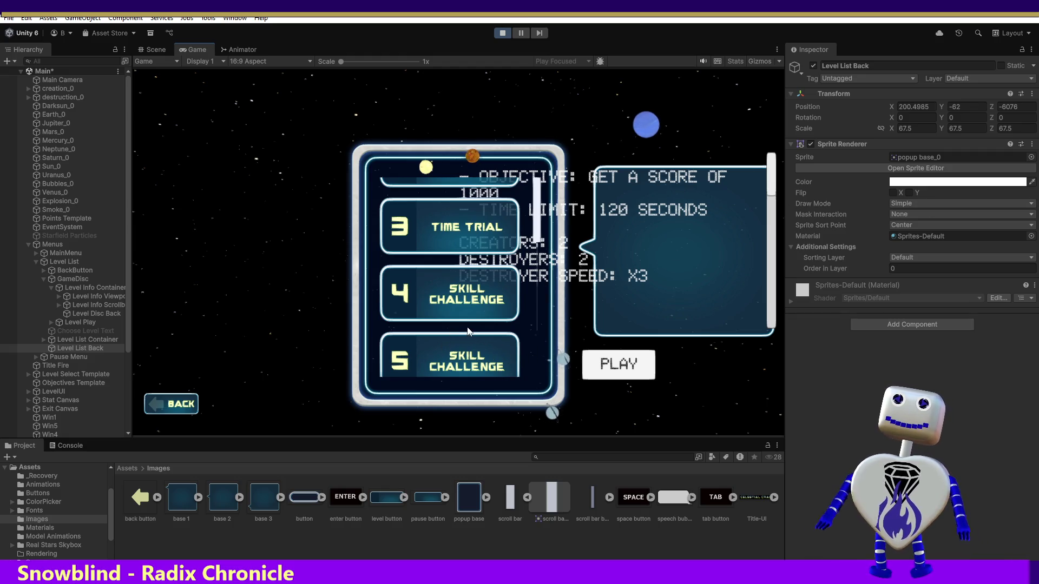
Step: Preview the Time Trial, level 4 and level 5 objectives, then stop the game
left_click(459, 297)
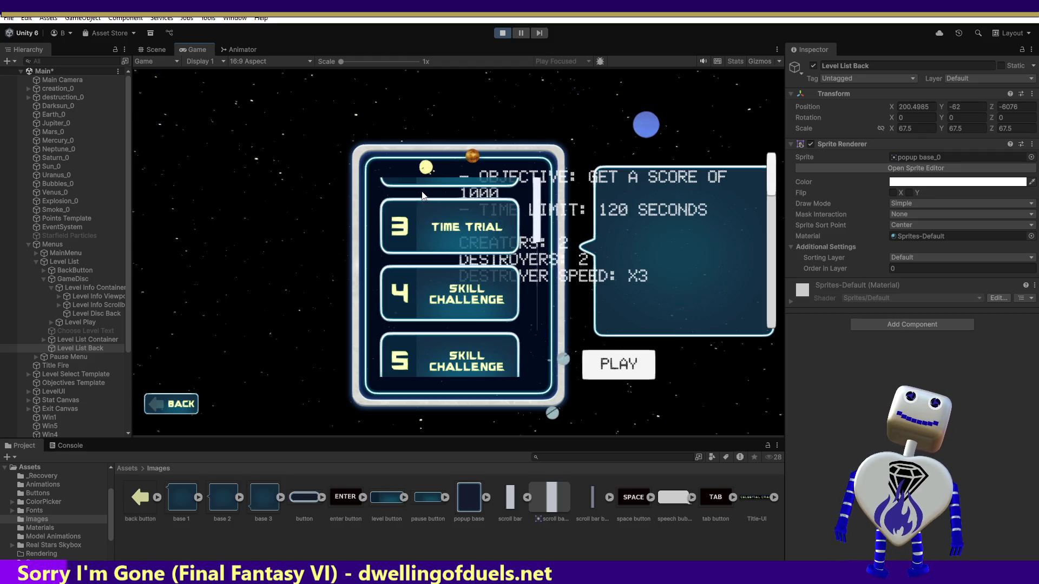
left_click(427, 227)
left_click(450, 303)
left_click(461, 338)
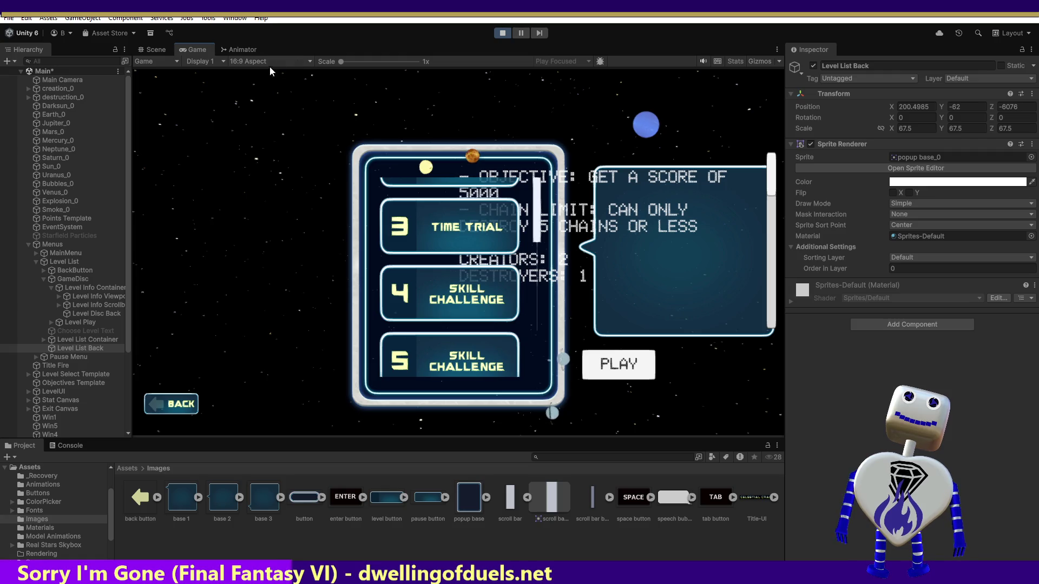
left_click(502, 33)
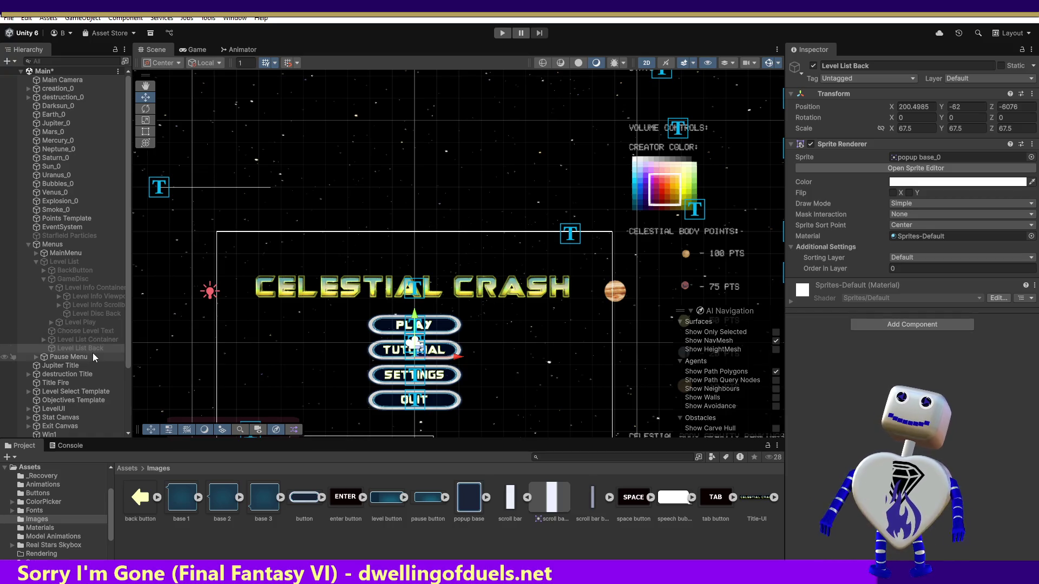
left_click(93, 339)
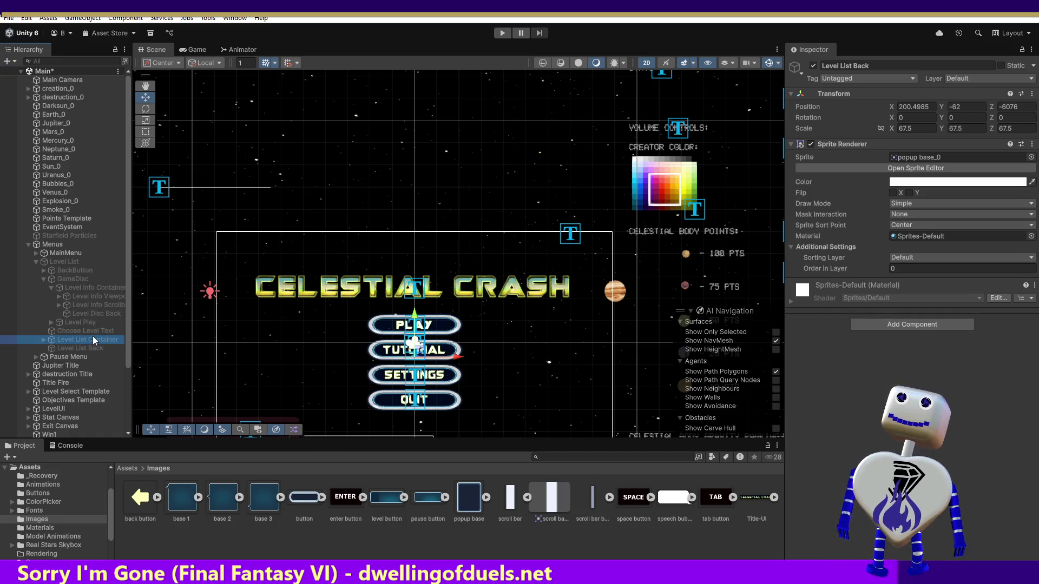
Step: Expand Level List Container and inspect Level List Back, its viewport, Level Info Container and GameDisc
left_click(45, 340)
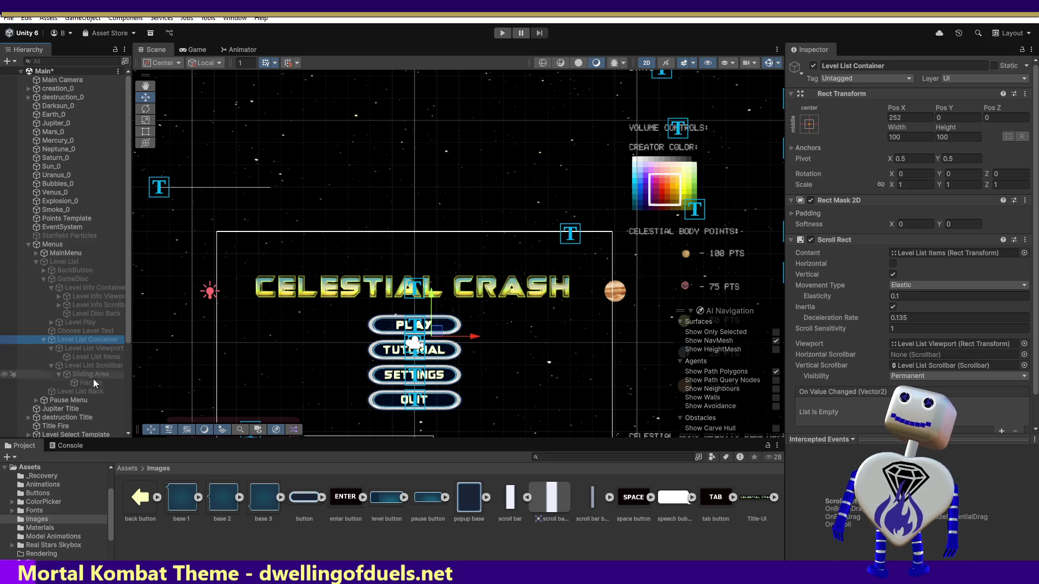
left_click(79, 391)
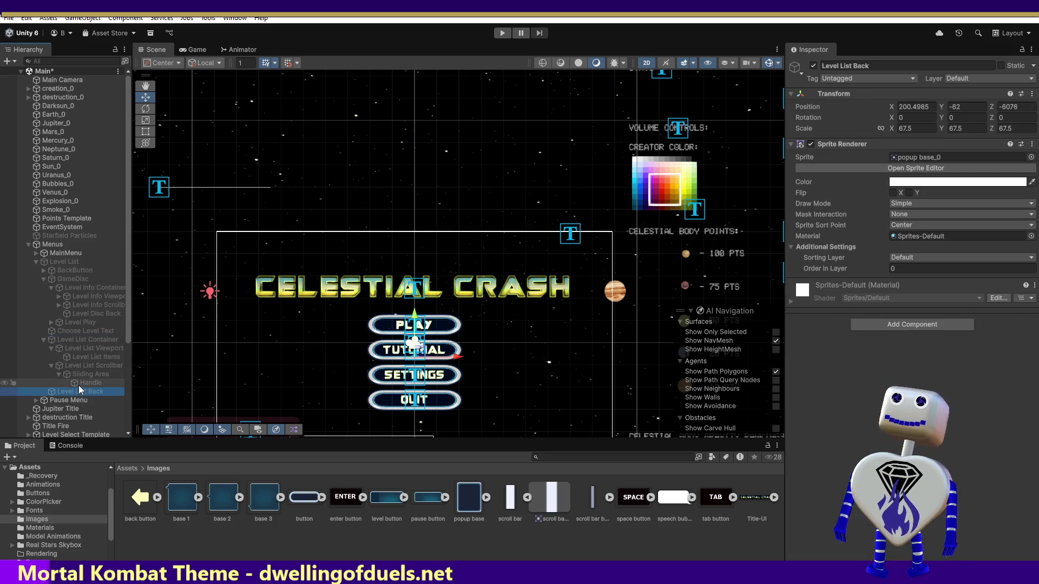
left_click(89, 342)
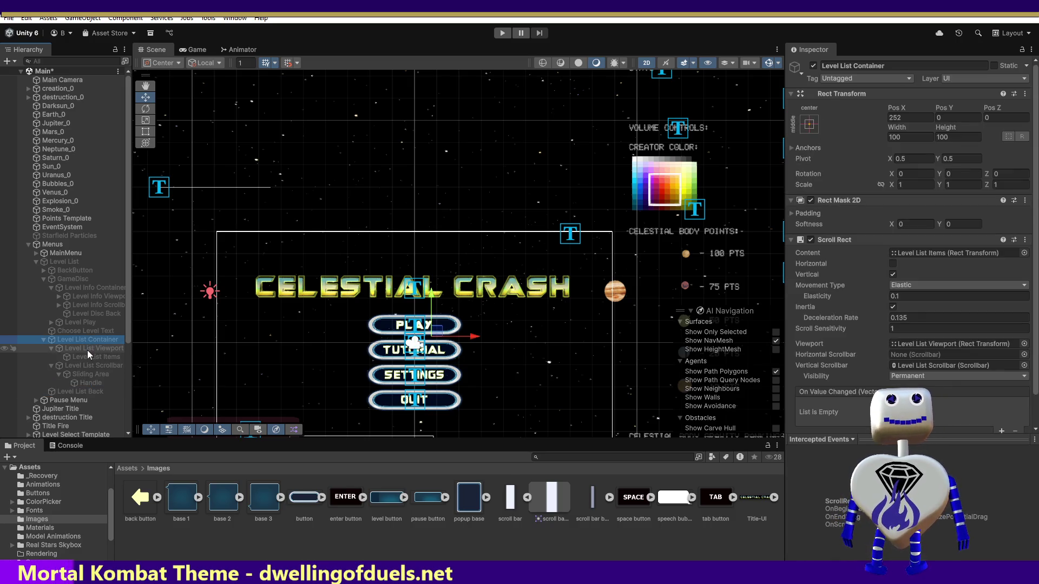
left_click(86, 350)
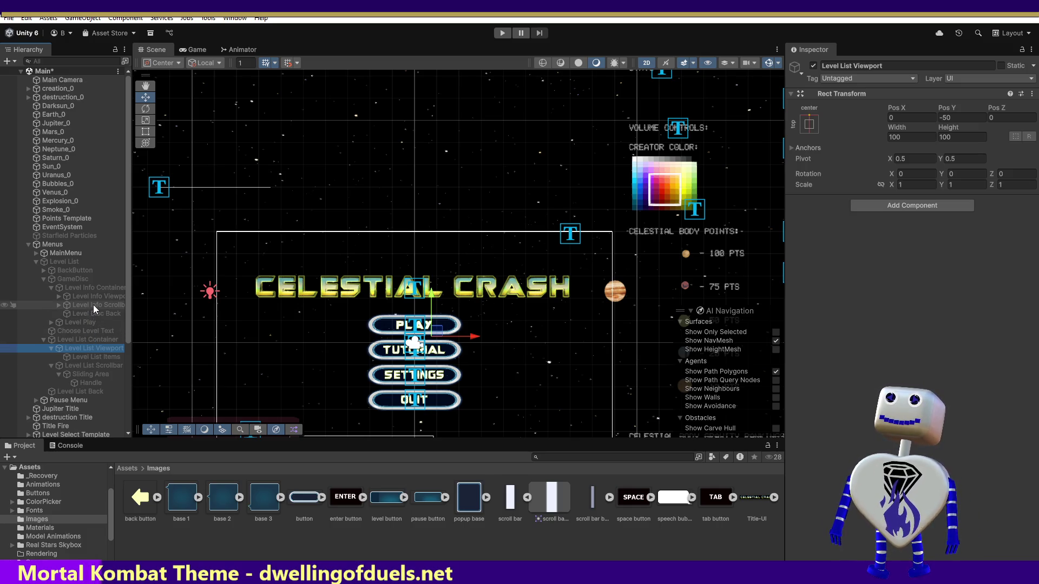
left_click(70, 284)
left_click(70, 280)
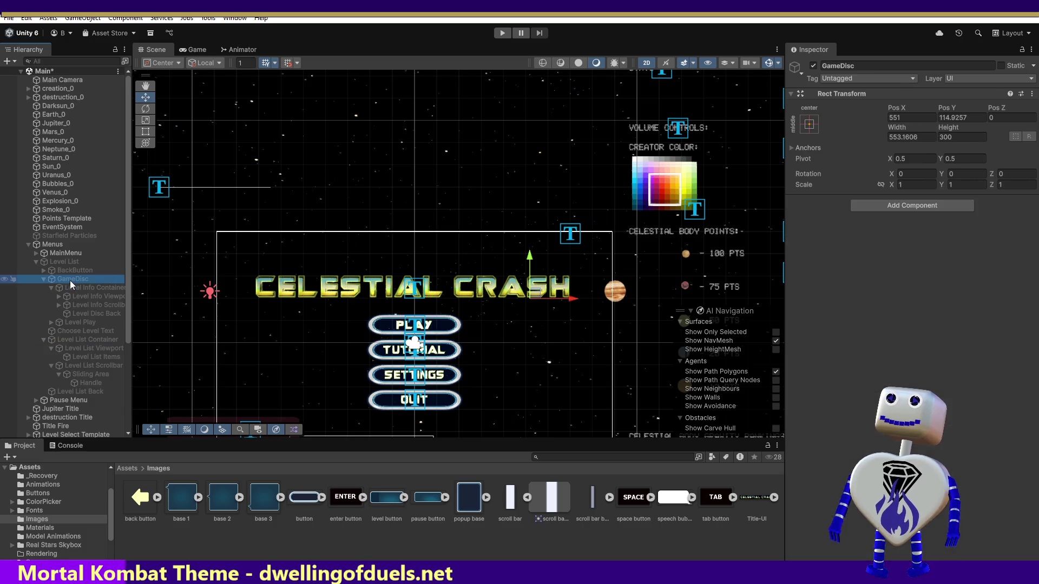
Step: Inspect GameDisc's children, then expand Level Info Viewport and select Level Info
left_click(81, 316)
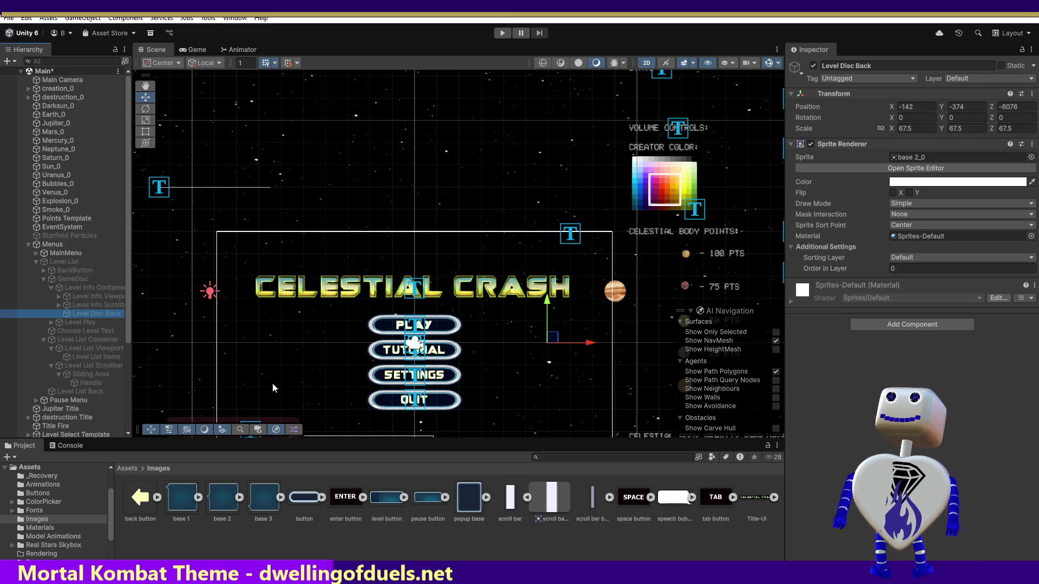
left_click(117, 299)
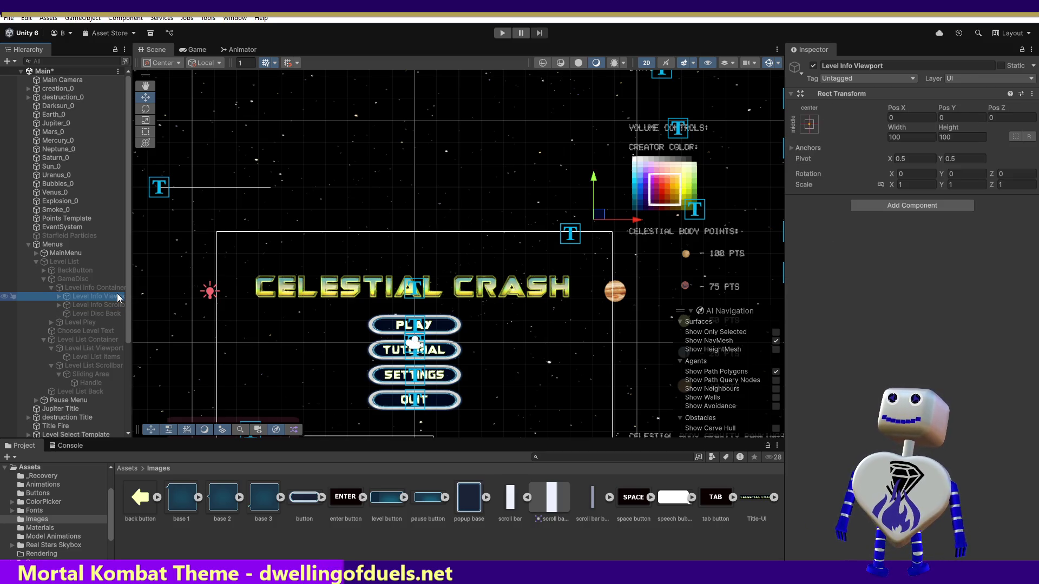
left_click(114, 306)
left_click(96, 319)
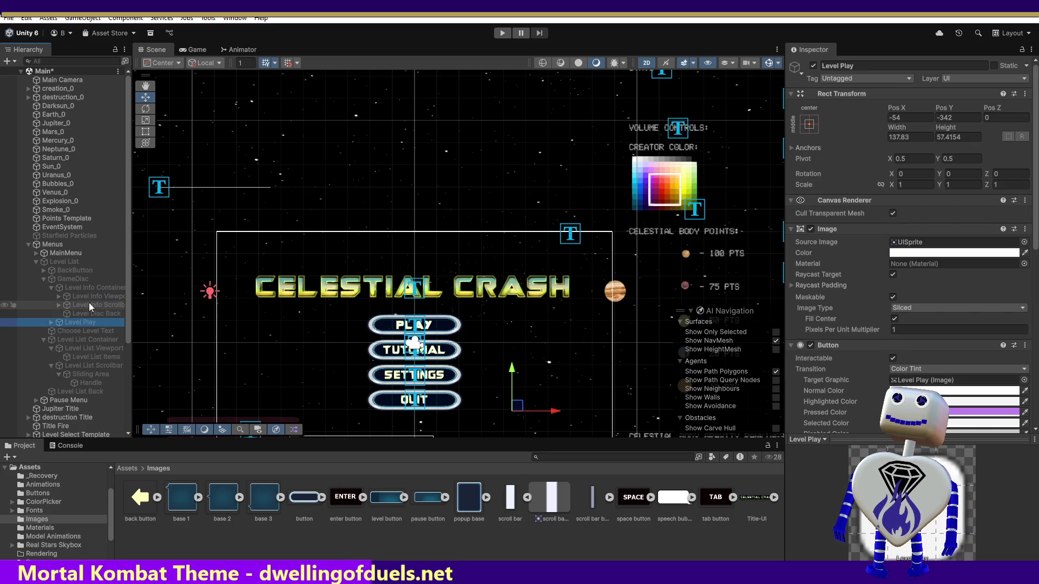
left_click(58, 295)
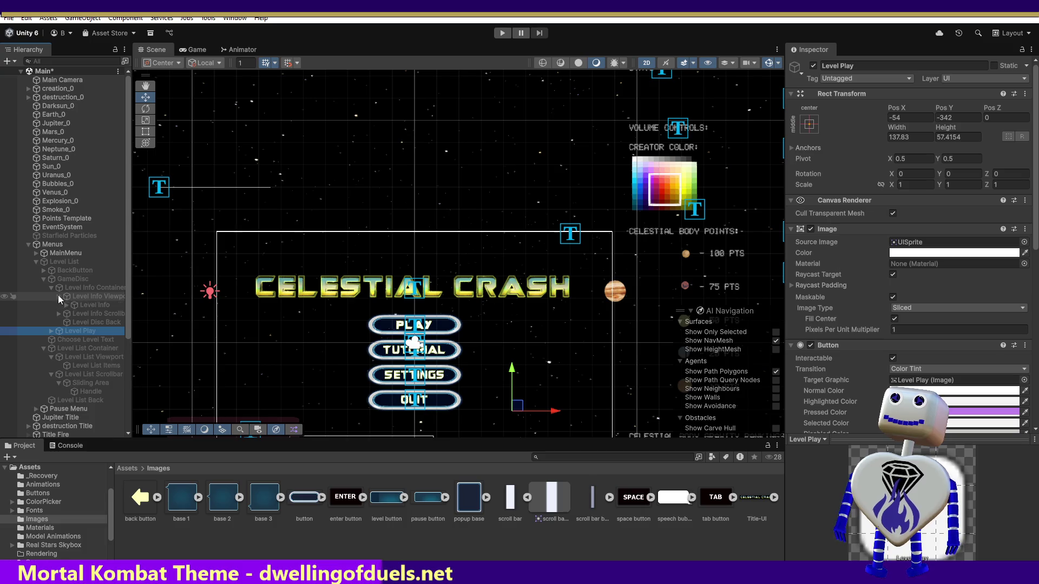
left_click(100, 305)
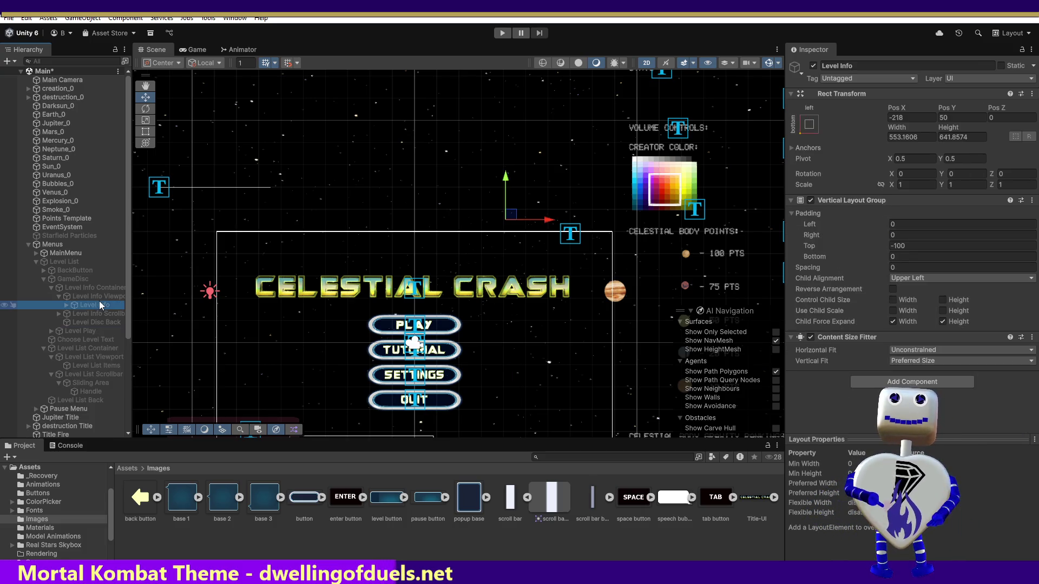
Step: Run the game and go from the main menu to the numbered level list
left_click(502, 34)
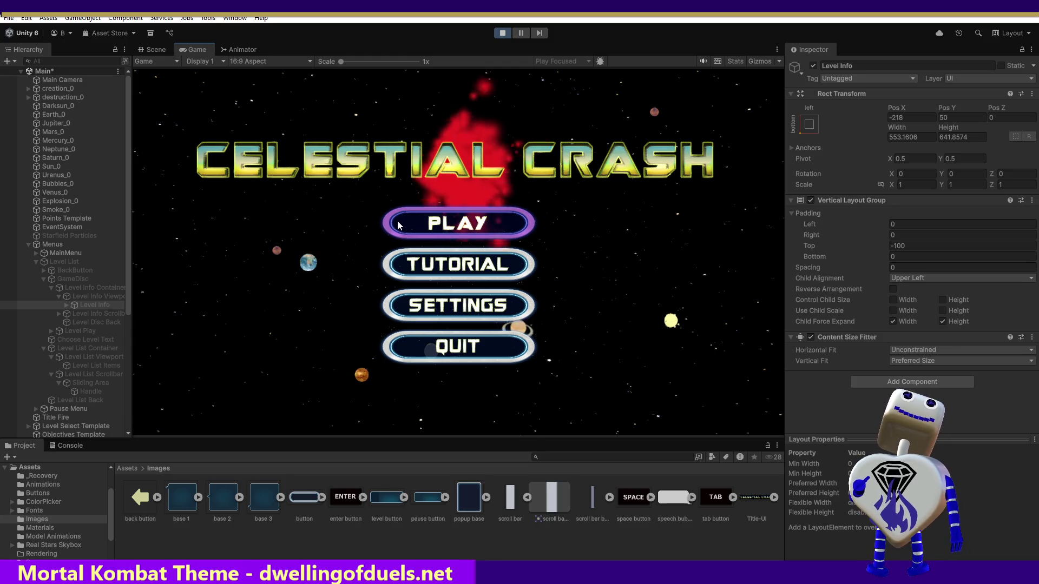
left_click(467, 228)
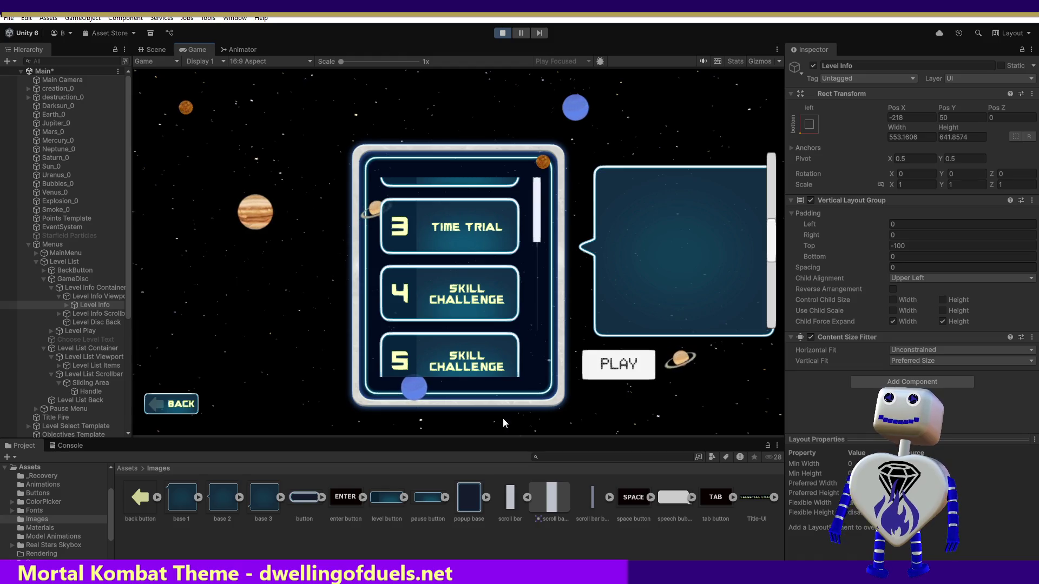
scroll(505, 365, "down", 2)
Step: Scroll the level list to show level 3 Time Trial and levels 4 and 5
scroll(502, 370, "down", 1)
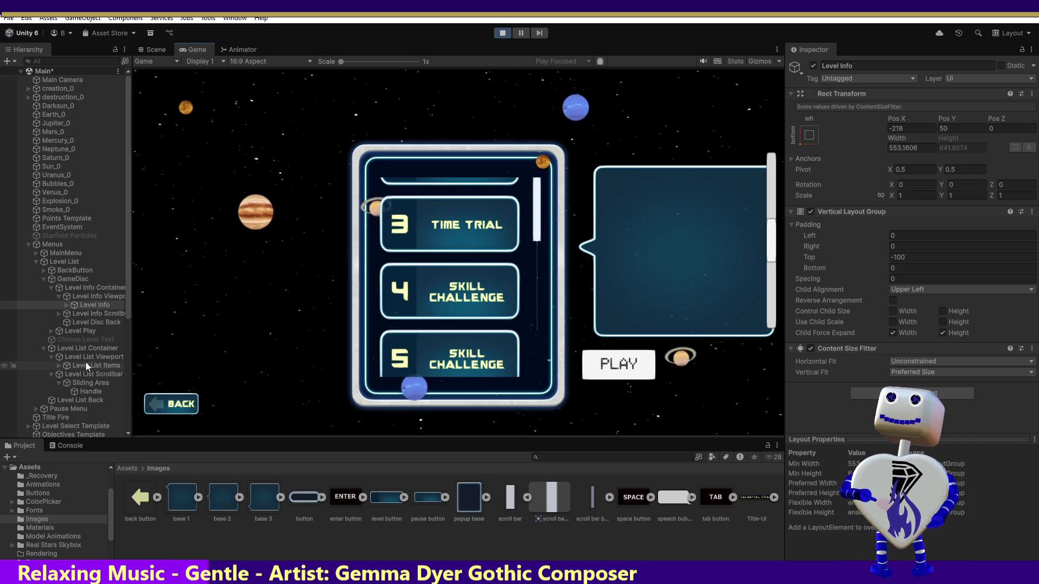
Step: Inspect Level Play, Level Disc Back and the info scrollbar's Sliding Area in the Hierarchy
left_click(49, 332)
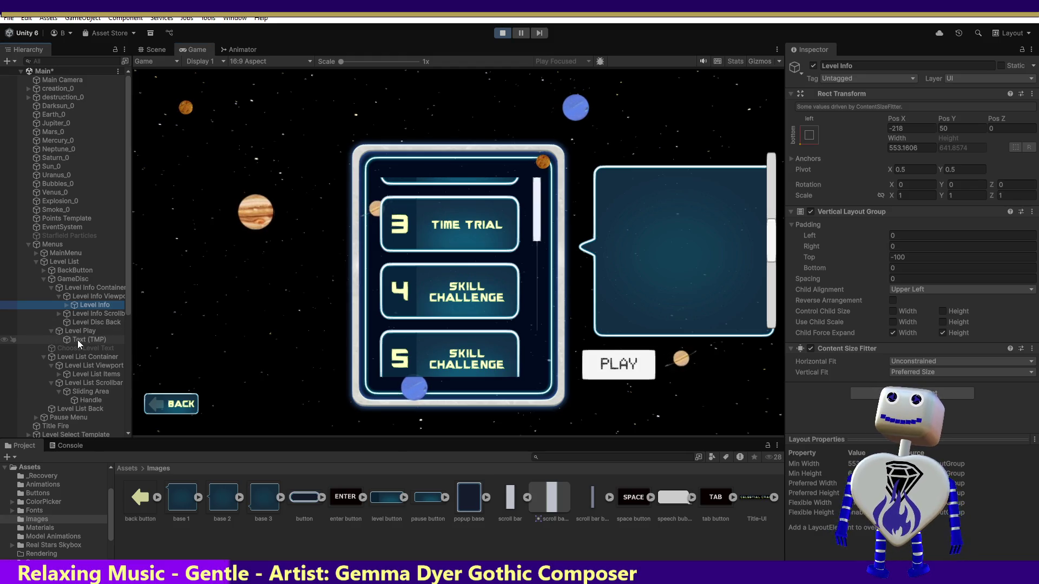
left_click(54, 331)
left_click(87, 322)
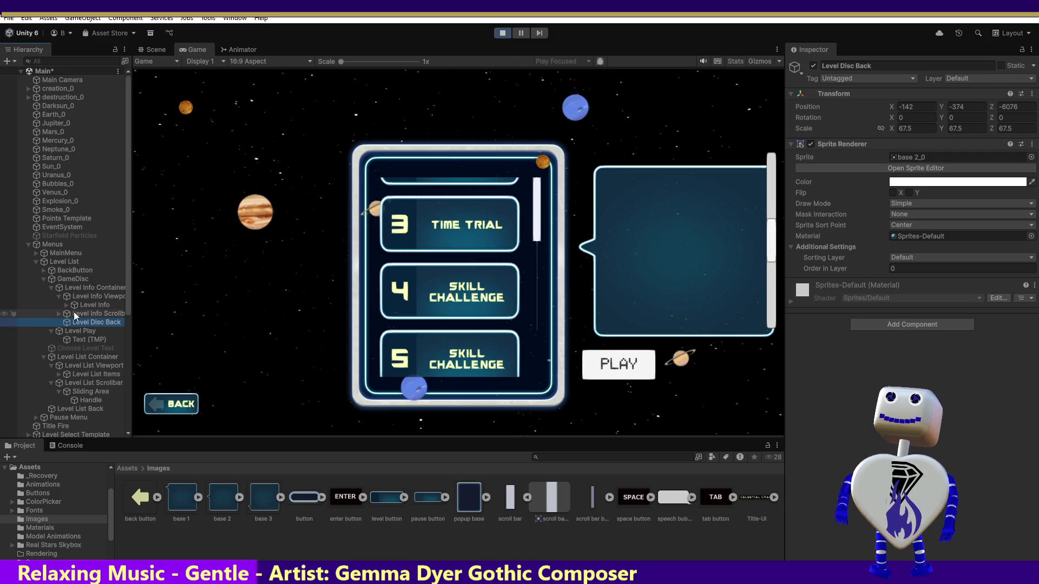
left_click(58, 313)
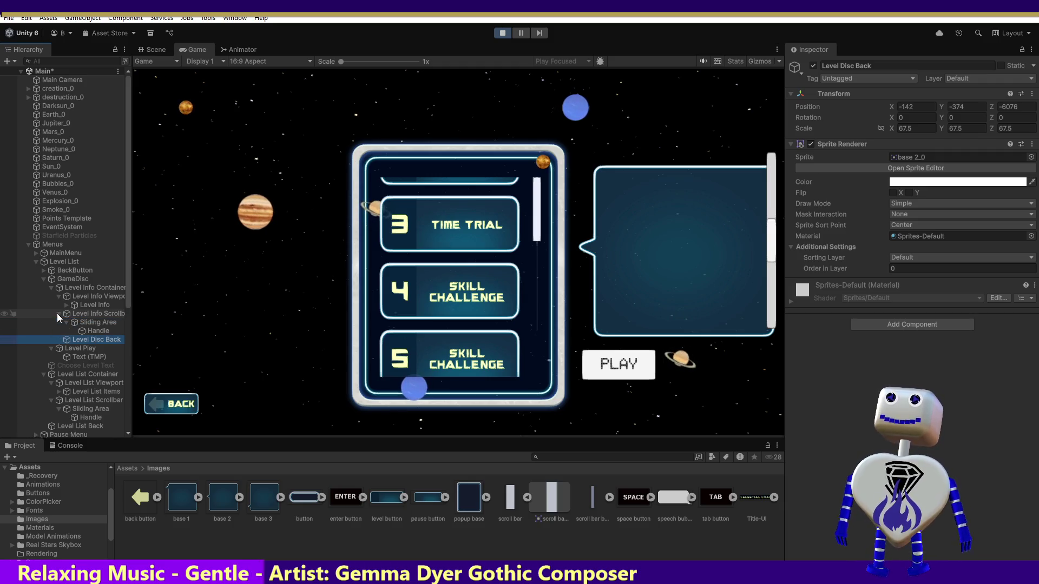
left_click(100, 323)
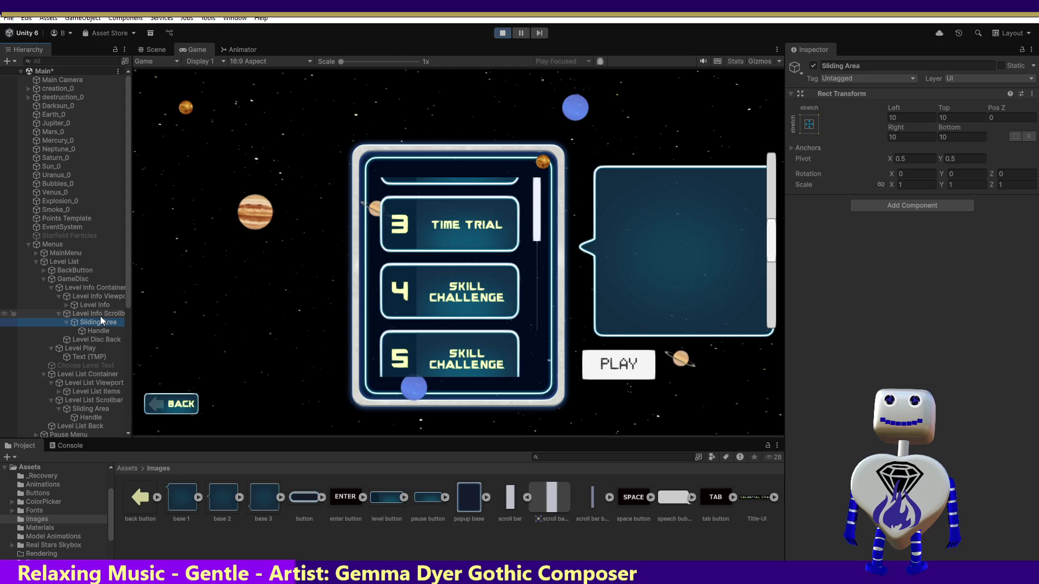
Step: Expand Level Info to show its Lvl text and Lvl disc text children in the Scene view
left_click(96, 306)
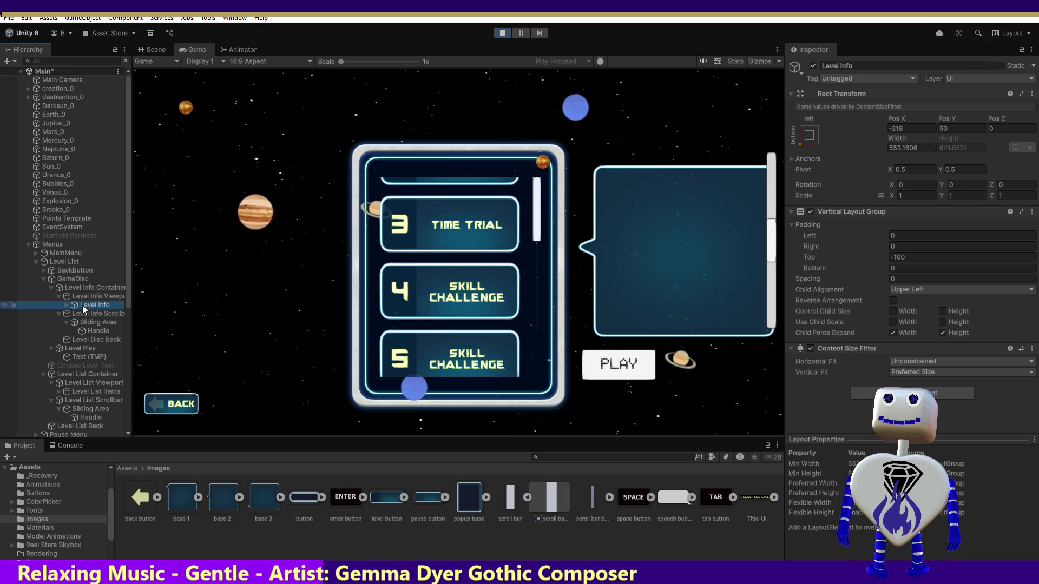
left_click(67, 306)
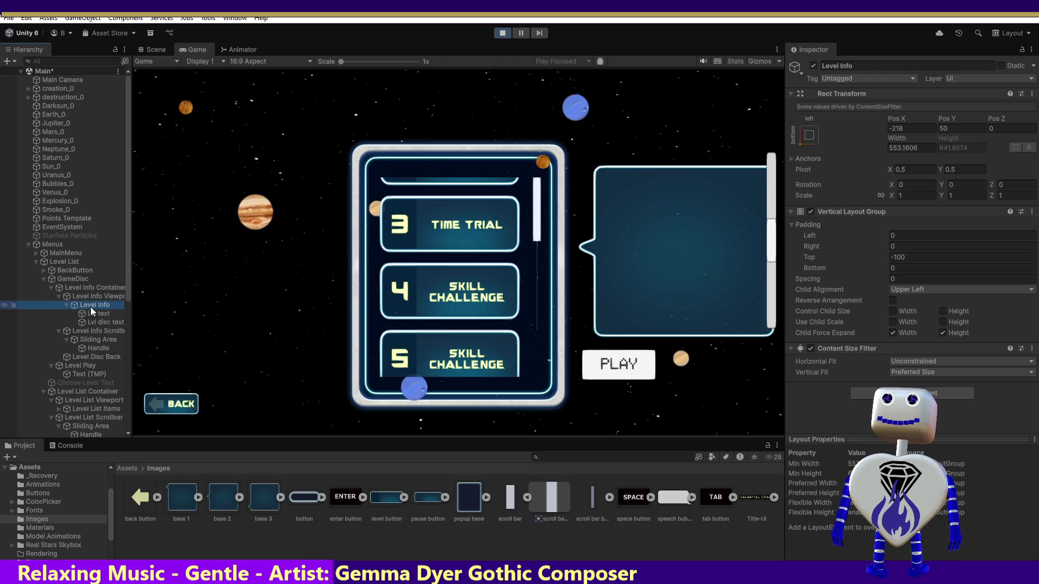
left_click(92, 307)
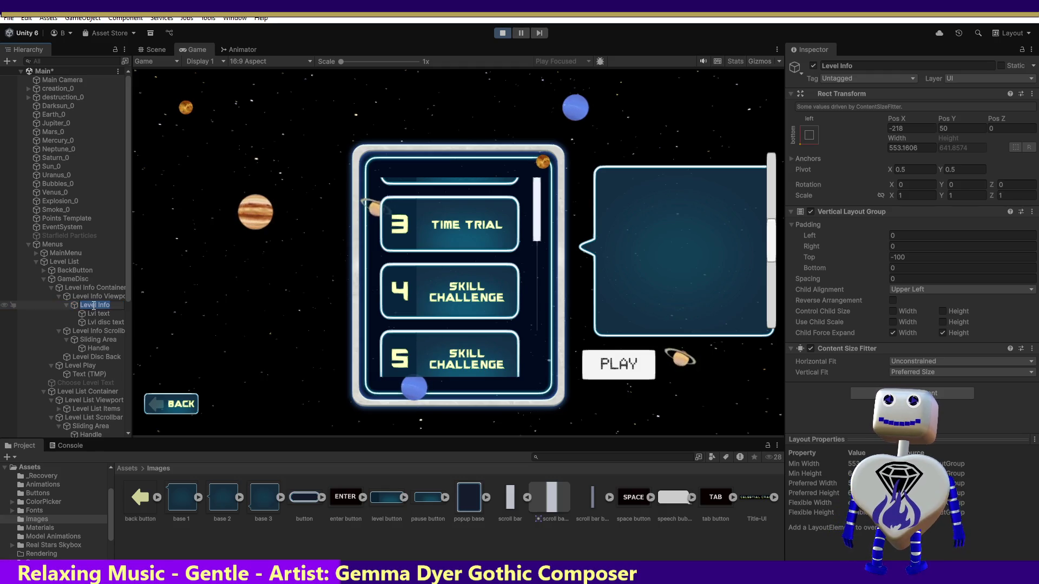
left_click(152, 48)
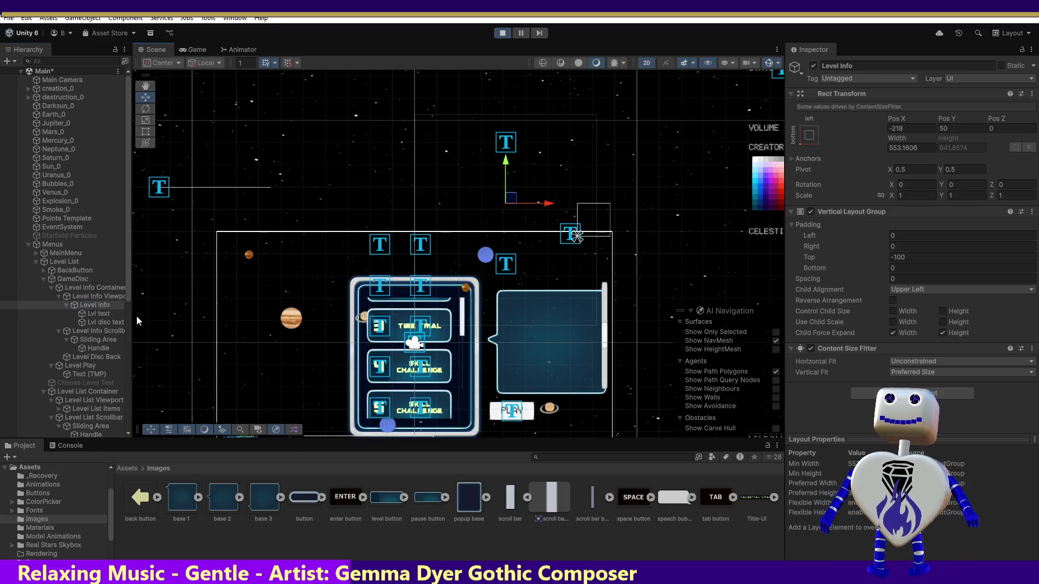
Step: Check Lvl text and Lvl disc text, then drag Level Info's content down into the info panel
left_click(96, 314)
left_click(97, 323)
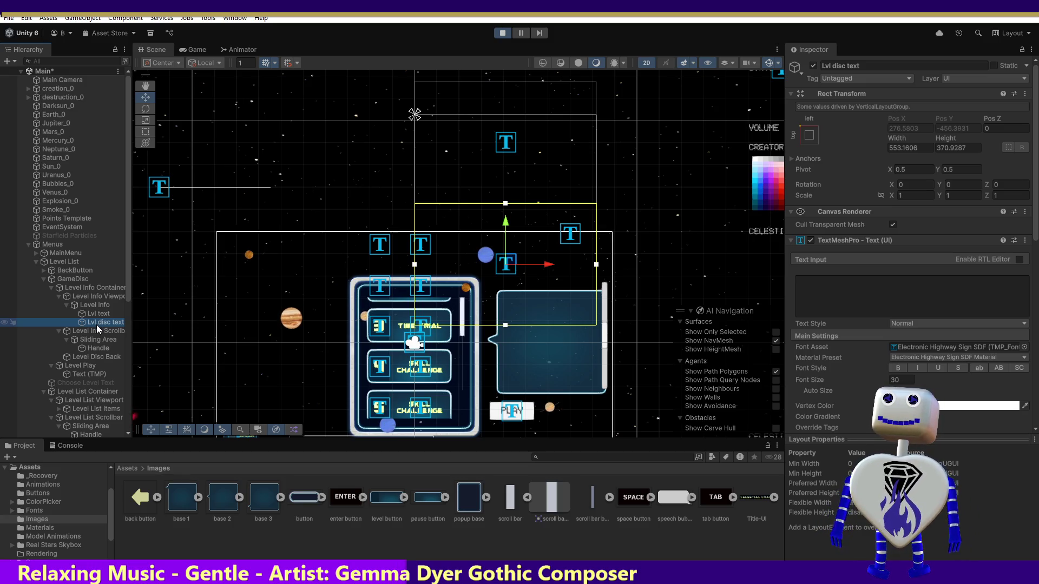
left_click(98, 306)
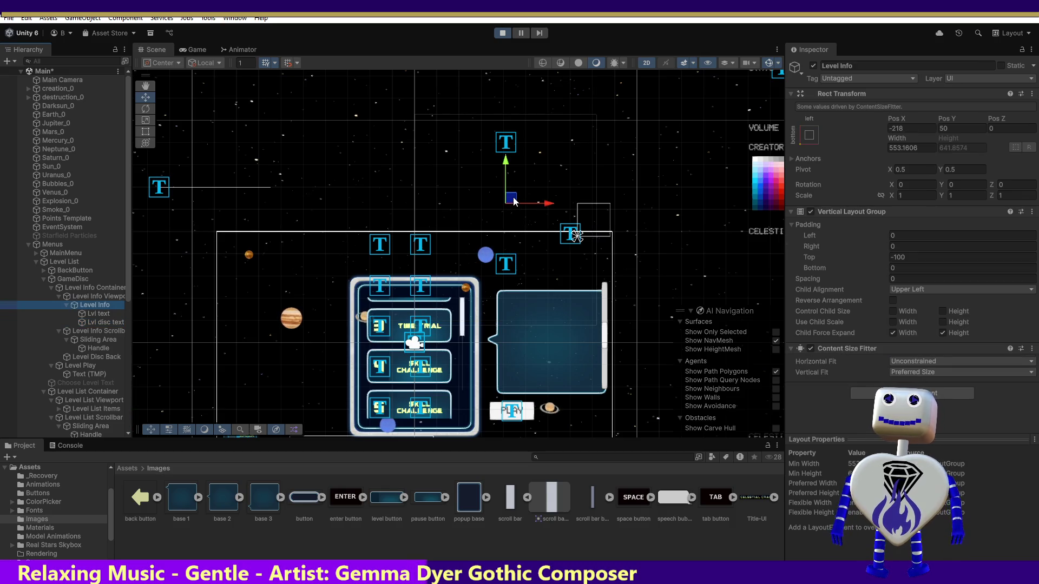
mouse_move(514, 202)
left_mouse_down()
mouse_move(547, 348)
mouse_move(567, 377)
left_mouse_up()
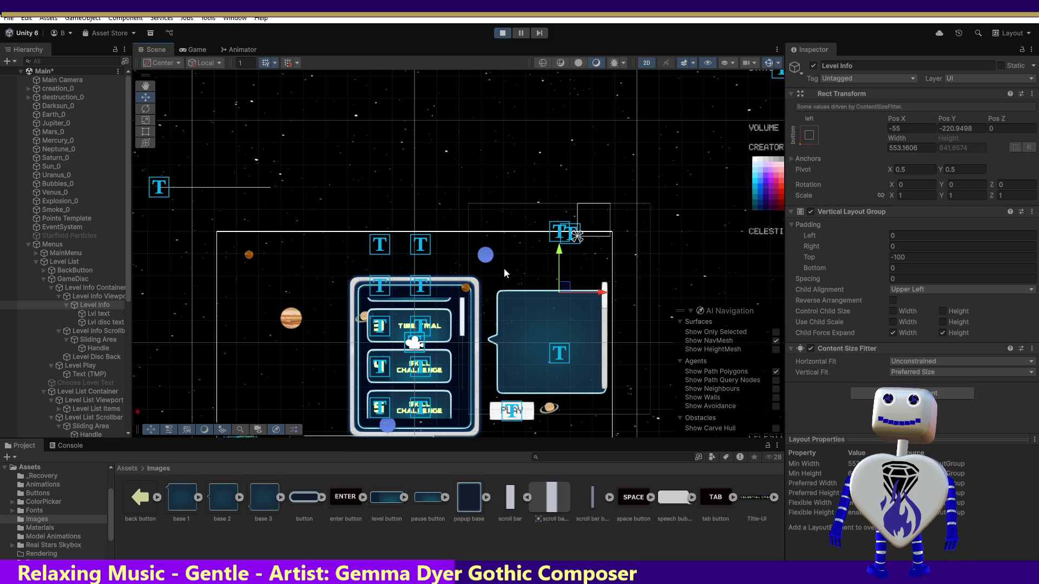
Step: Preview Time Trial's details in the Game view, comparing against the Scene layout
left_click(198, 50)
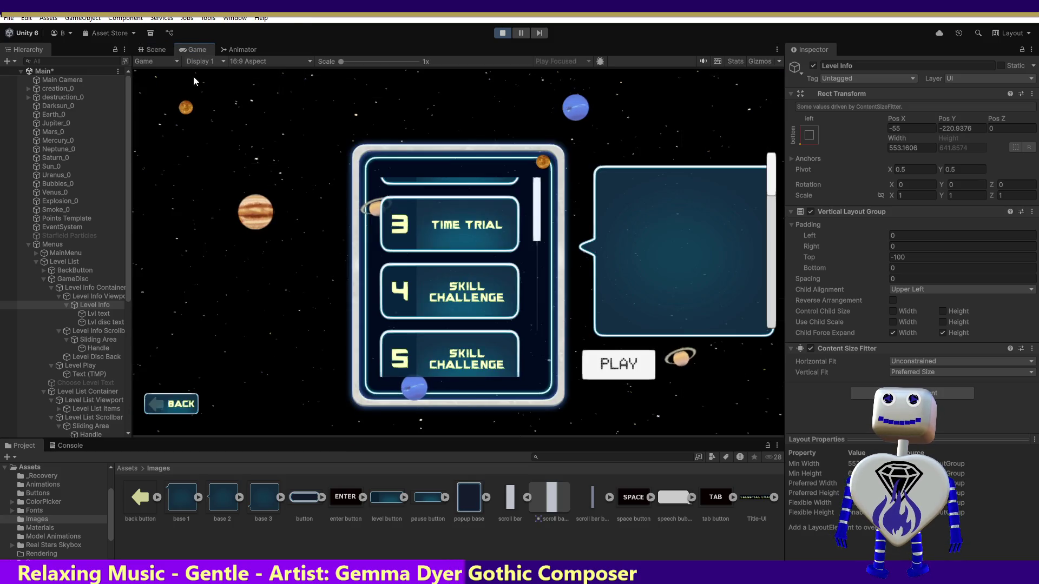
left_click(451, 229)
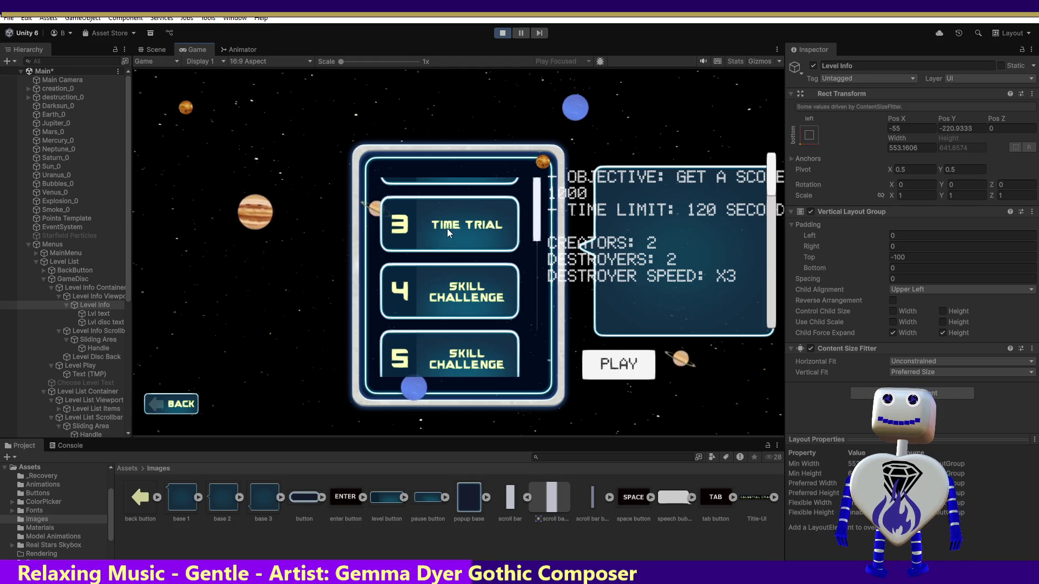
mouse_move(767, 187)
left_mouse_down()
mouse_move(770, 325)
mouse_move(771, 114)
left_mouse_up()
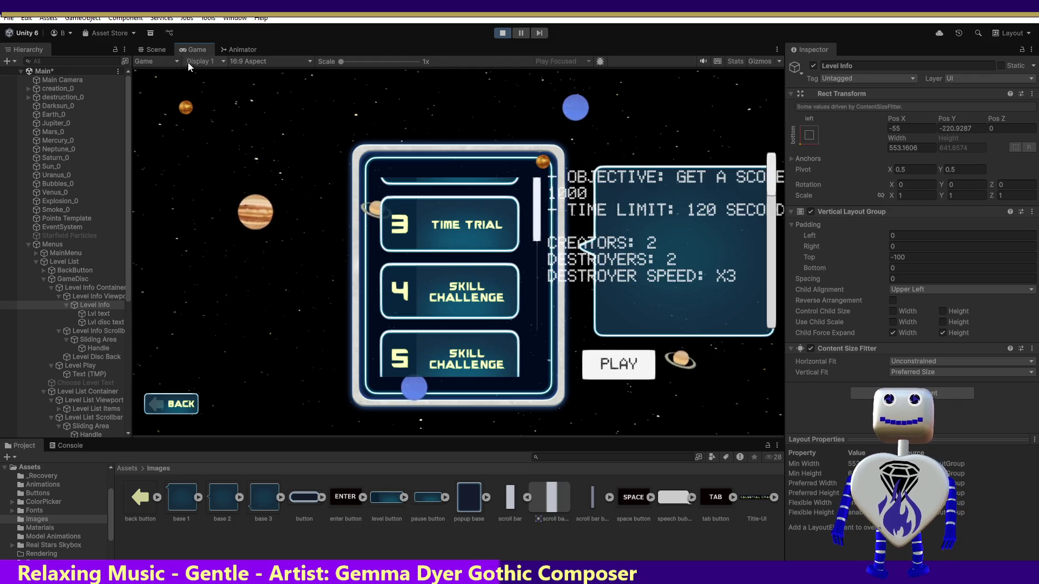
left_click(154, 49)
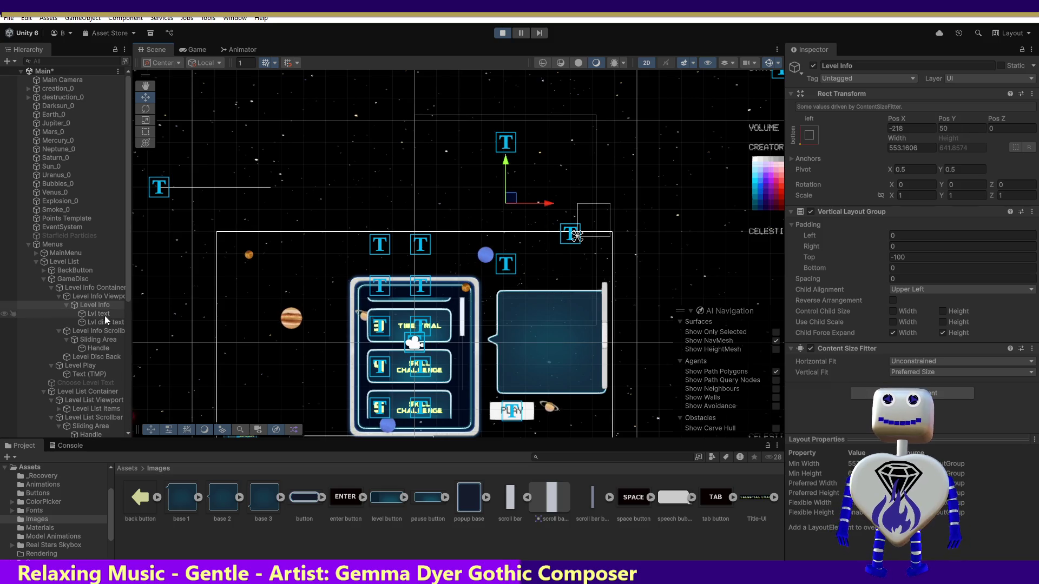
left_click(198, 50)
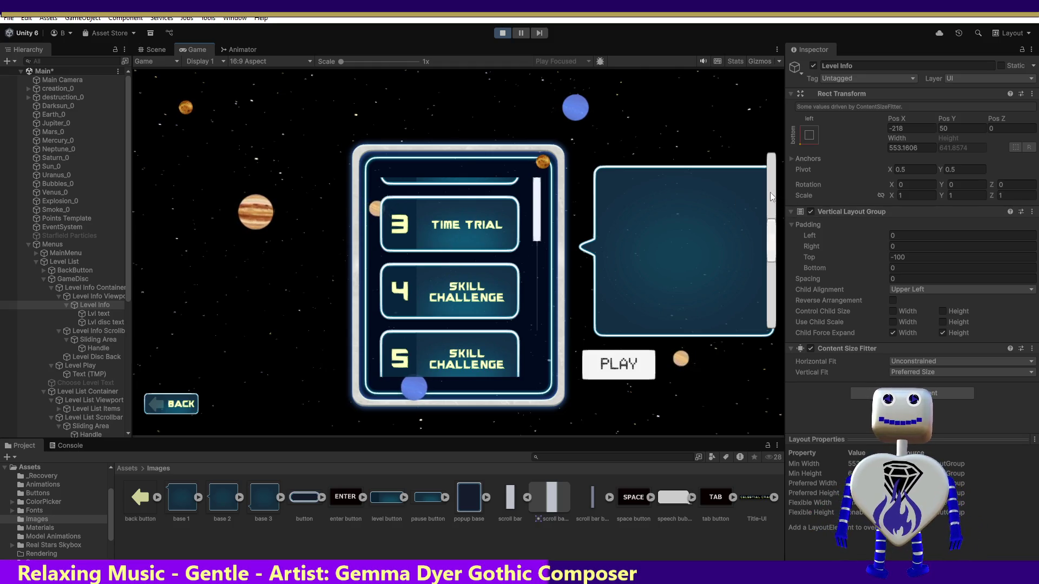
left_click_drag(771, 241, 777, 172)
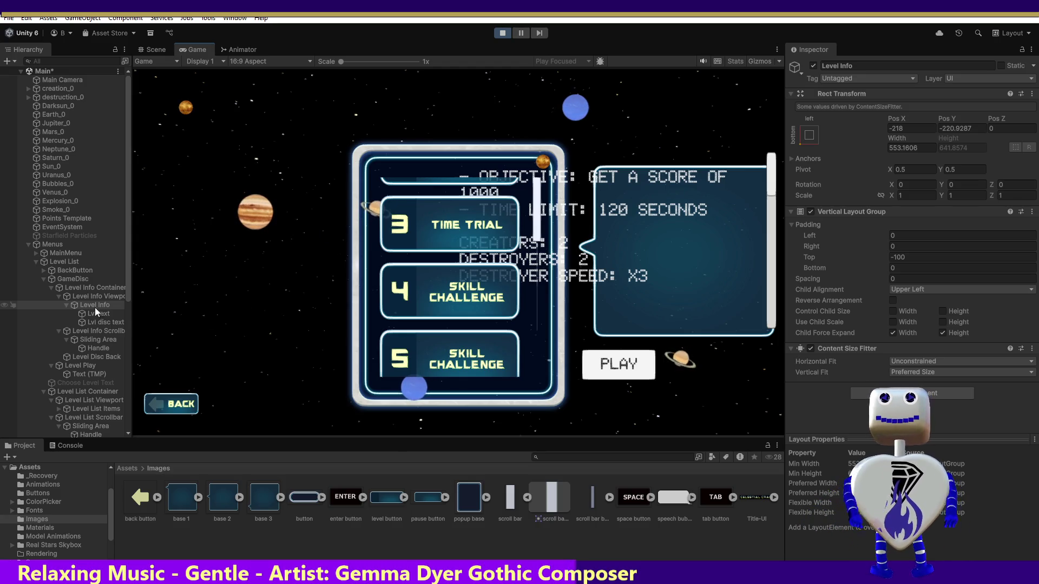
Step: Show level 4 and Time Trial details in the info panel, then stop the game
left_click(150, 50)
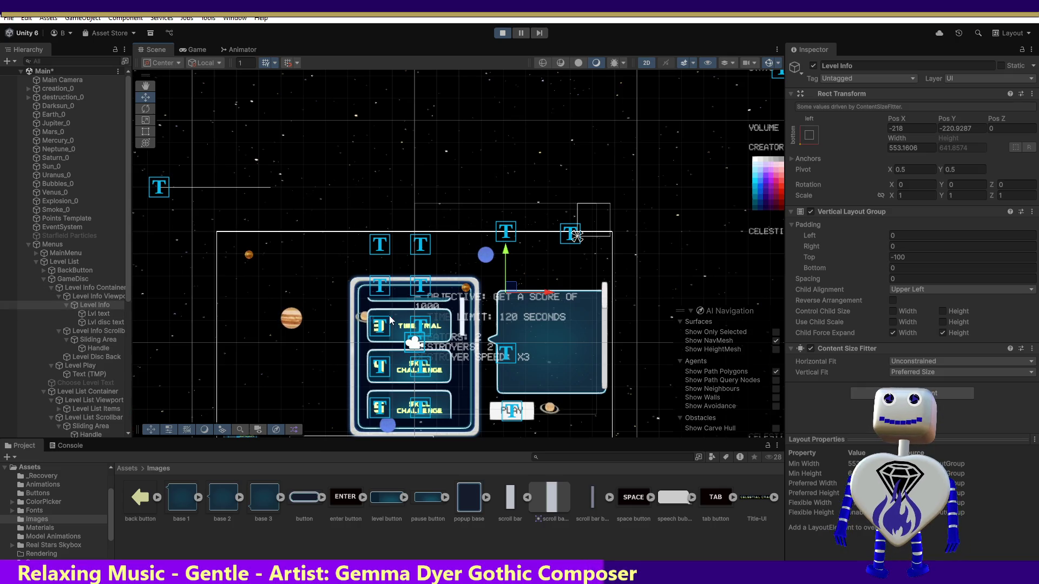
left_click(189, 50)
left_click(443, 274)
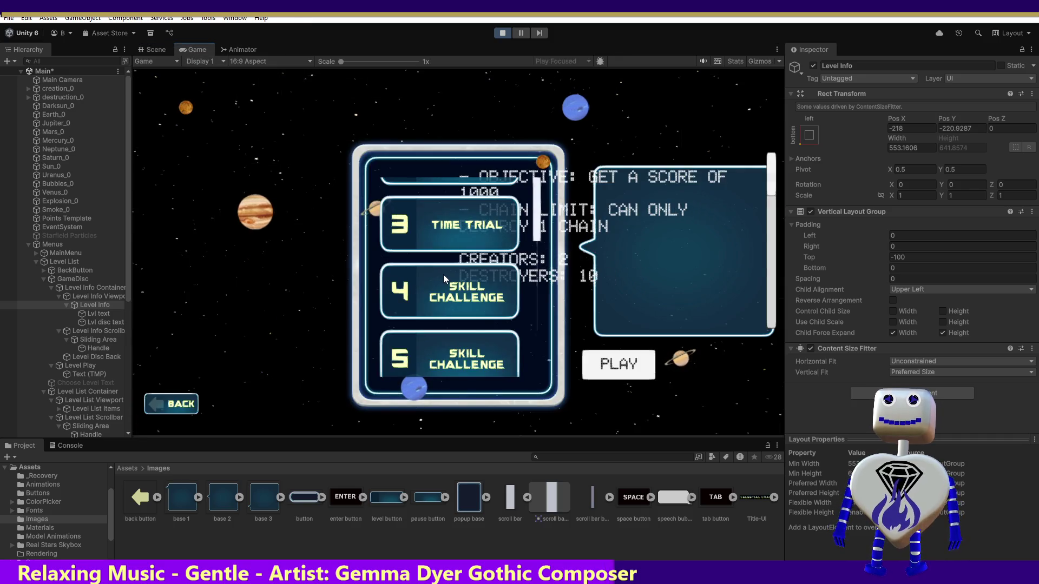
left_click(457, 225)
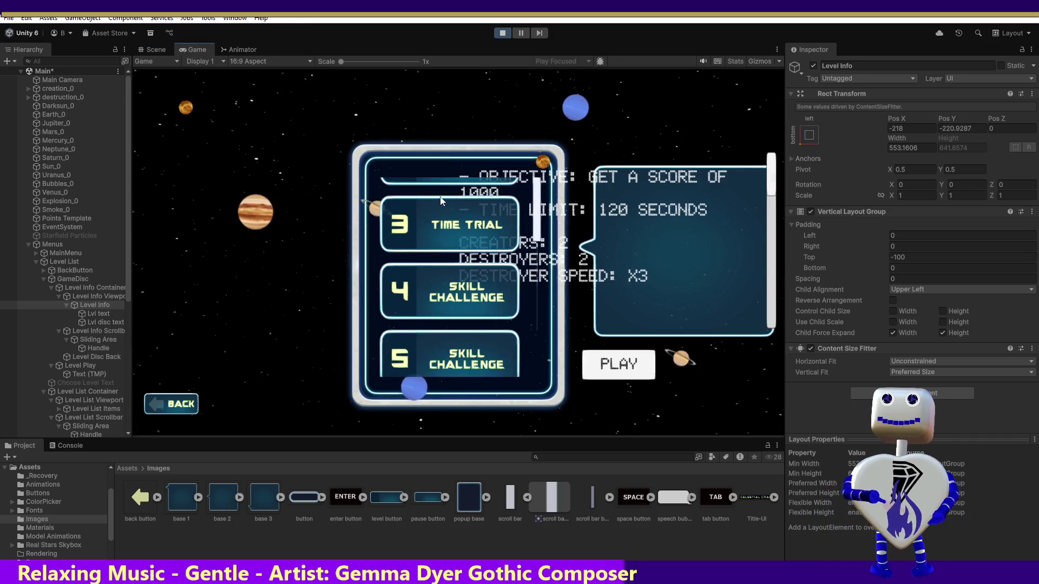
left_click(498, 32)
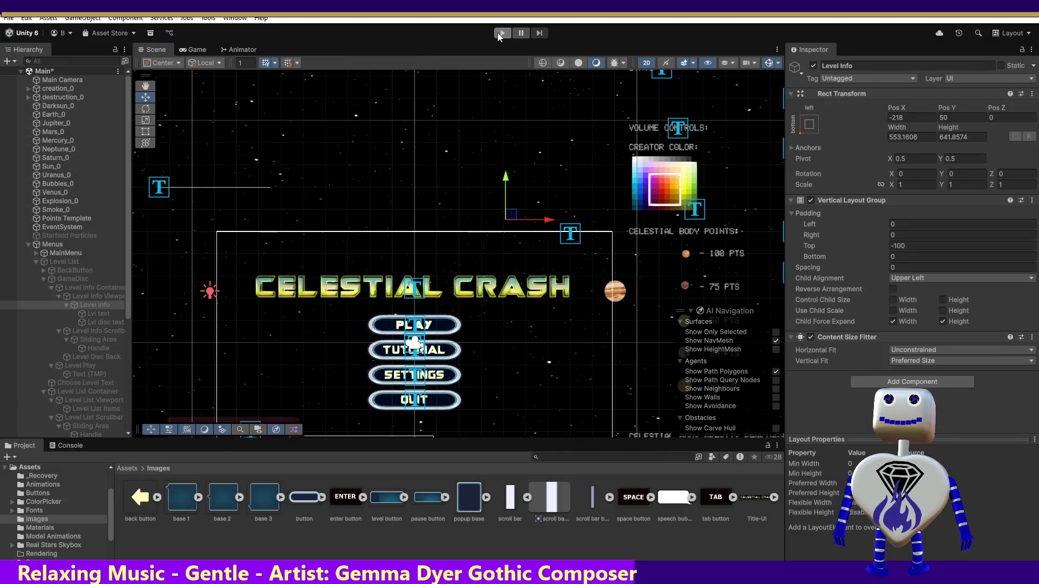
Step: Activate the Level List and GameDisc objects so their panels appear
left_click(101, 307)
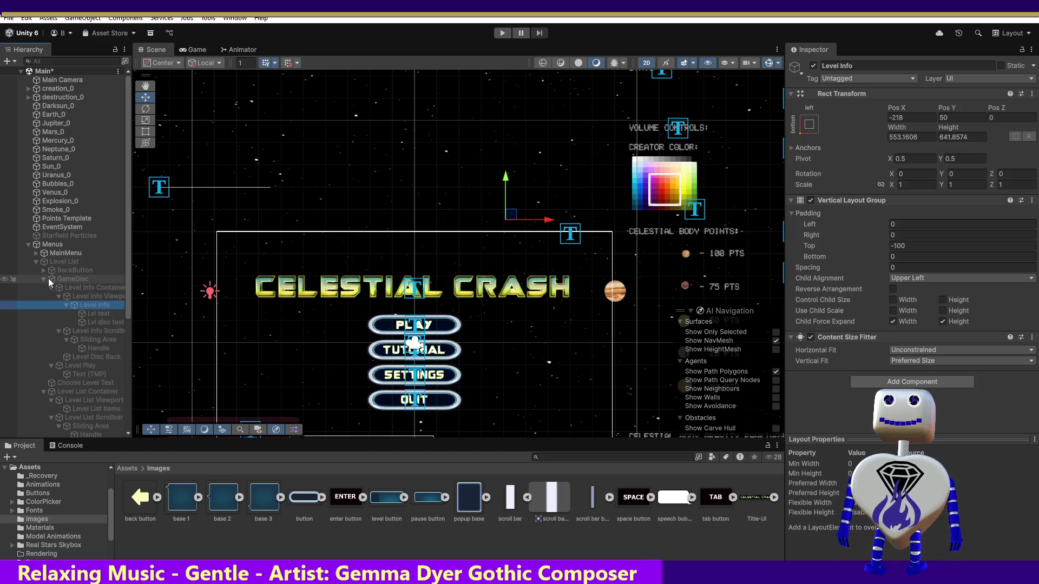
left_click(63, 261)
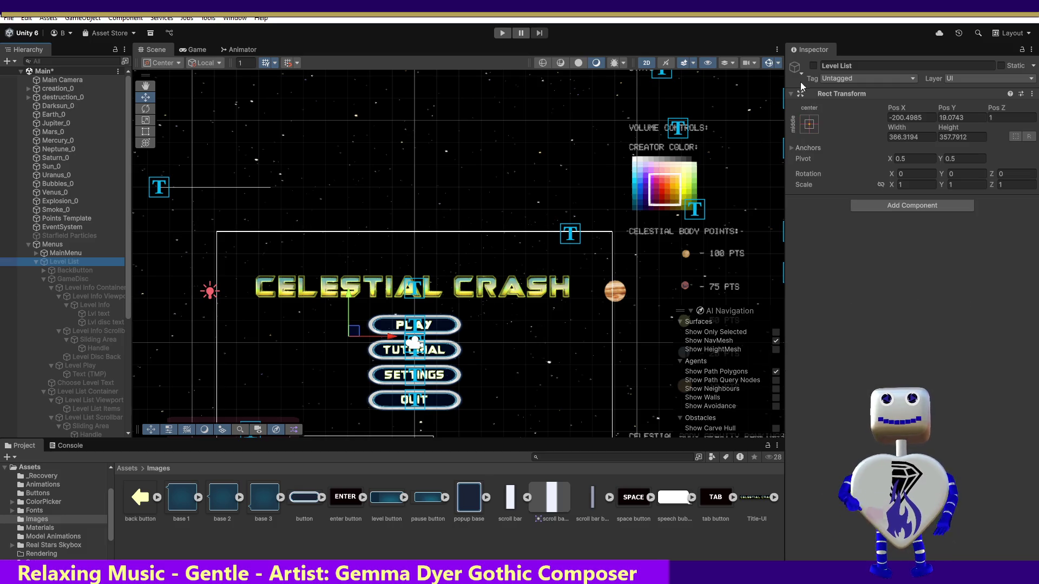
left_click(813, 65)
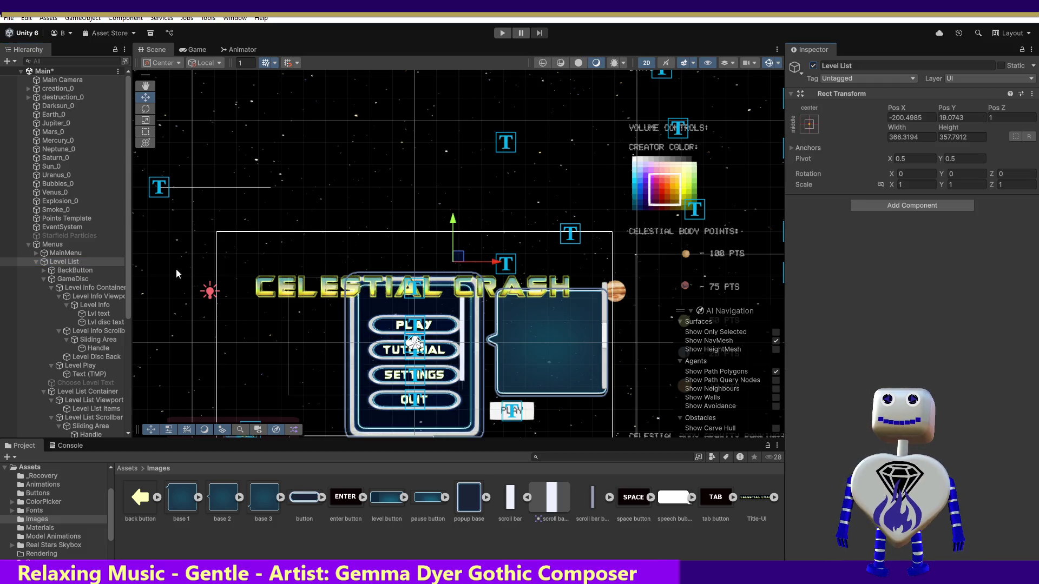
left_click(80, 281)
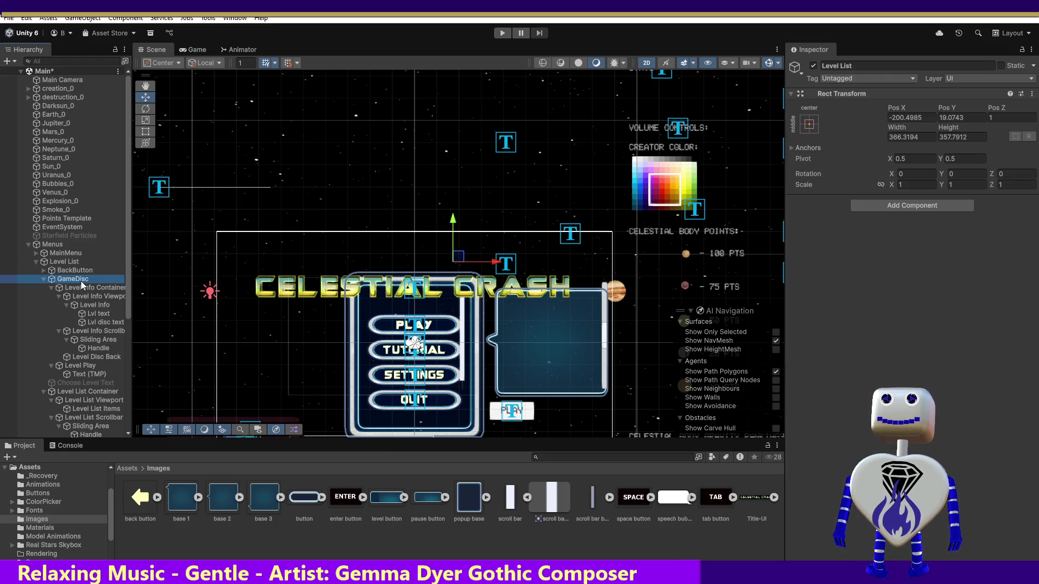
left_click(813, 66)
left_click(813, 66)
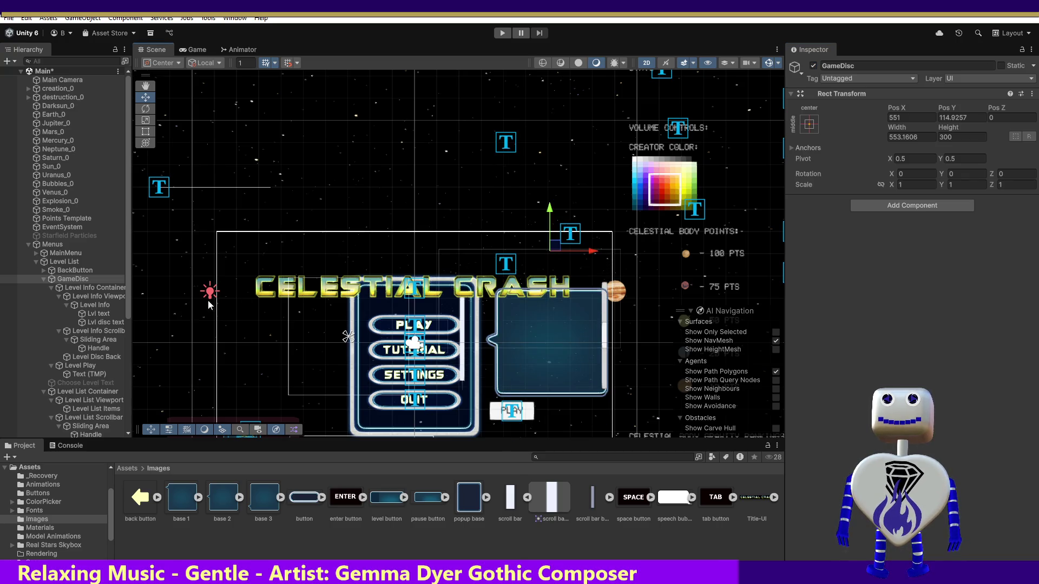
Step: Move Level Info lower-right to Pos X -86 and start the game
left_click(104, 306)
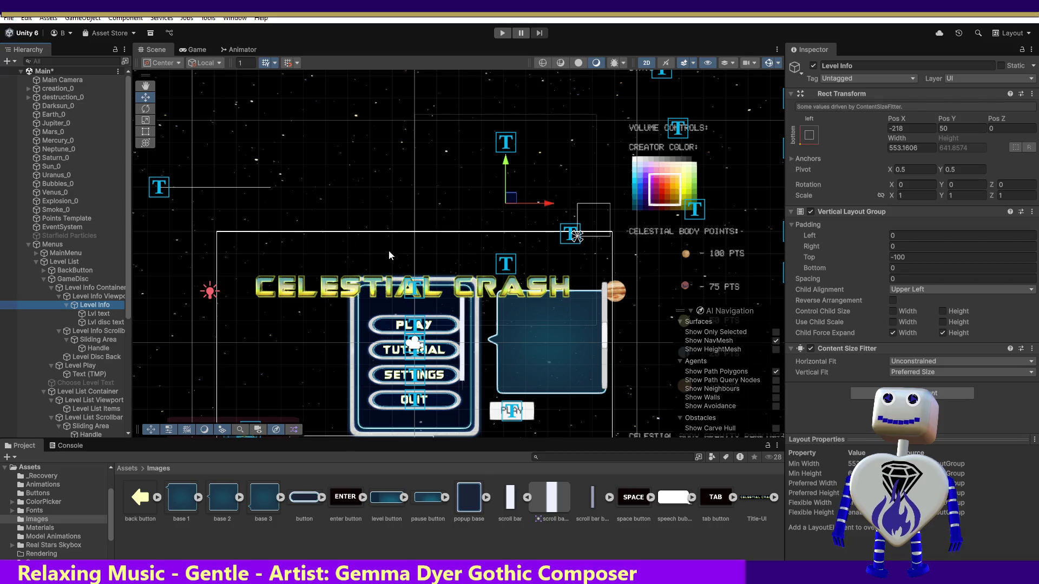
mouse_move(519, 205)
left_mouse_down()
mouse_move(565, 230)
mouse_move(559, 347)
mouse_move(563, 338)
left_mouse_up()
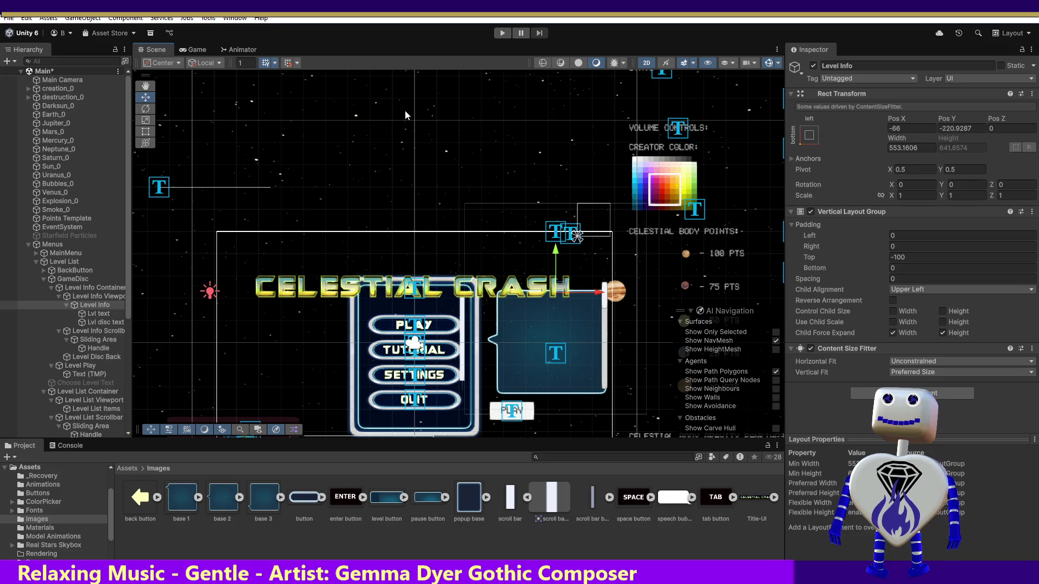
left_click(503, 34)
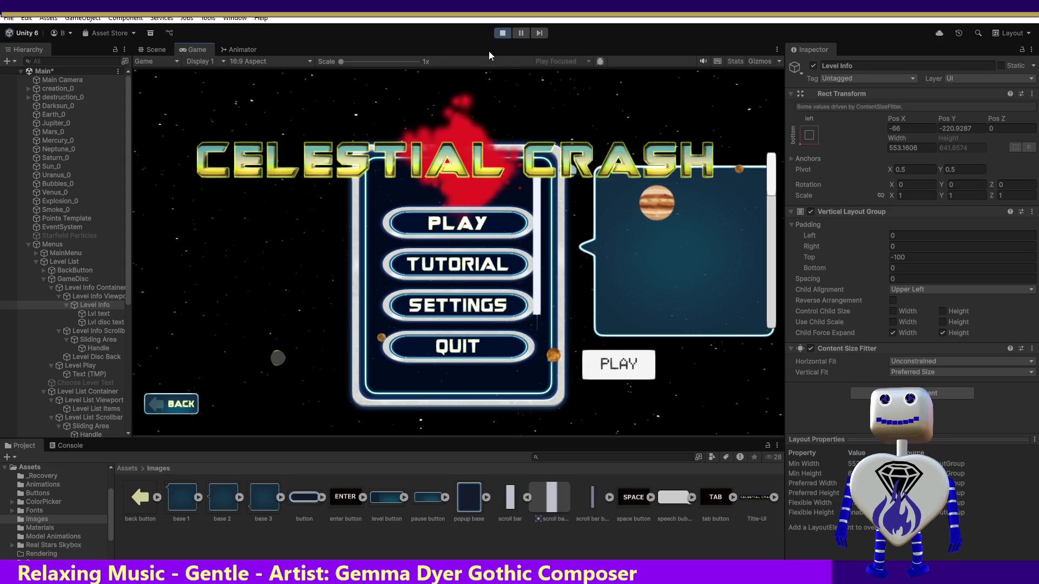
Step: Stop the game and deactivate GameDisc and Level List so only the main menu shows
left_click(497, 34)
left_click(73, 279)
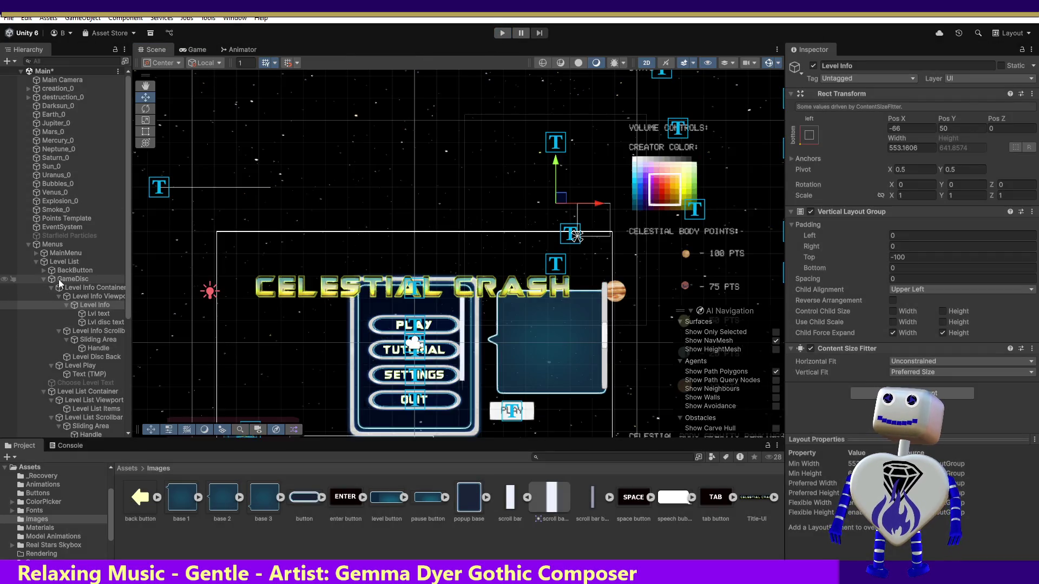
left_click(813, 66)
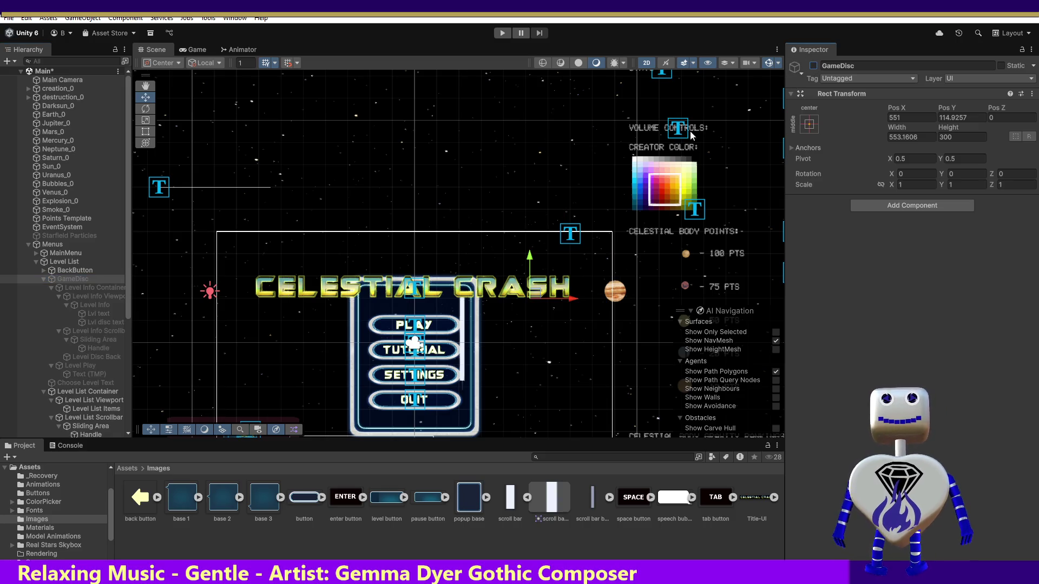
left_click(58, 263)
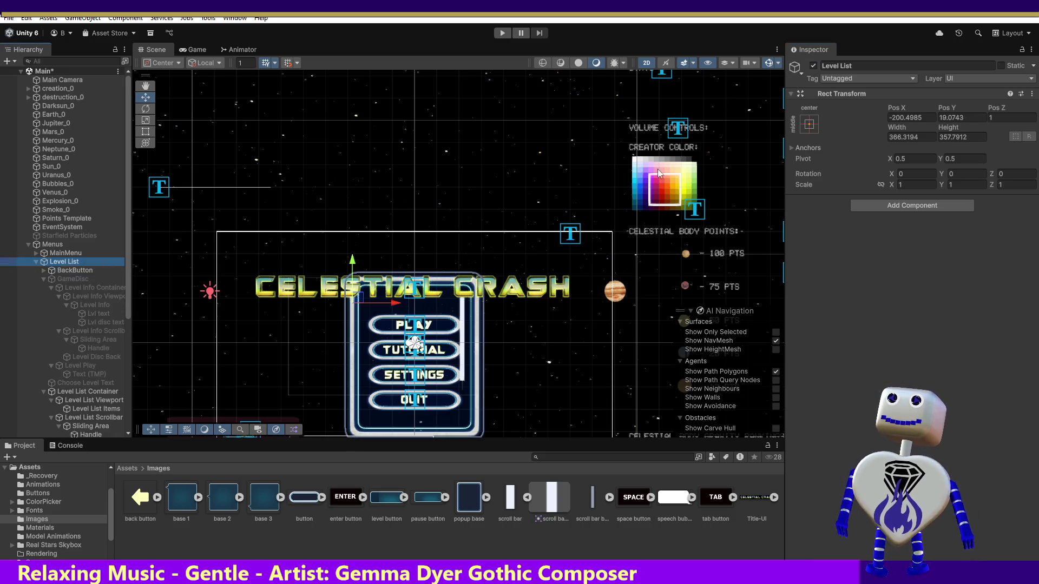
left_click(813, 65)
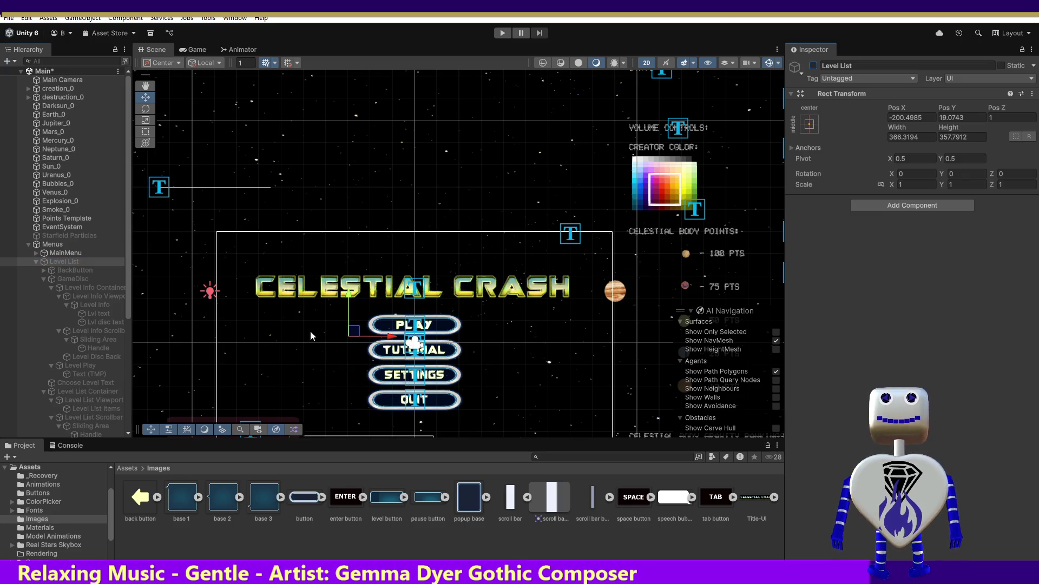
Step: Start the game again and select the Level Info Scrollbar object
left_click(503, 34)
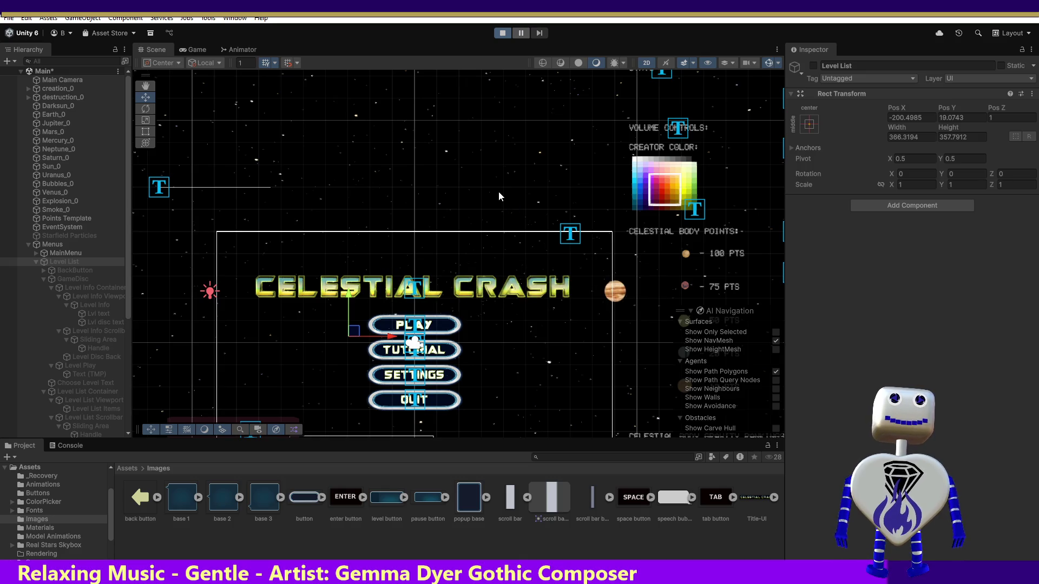
left_click(95, 331)
scroll(920, 336, "down", 5)
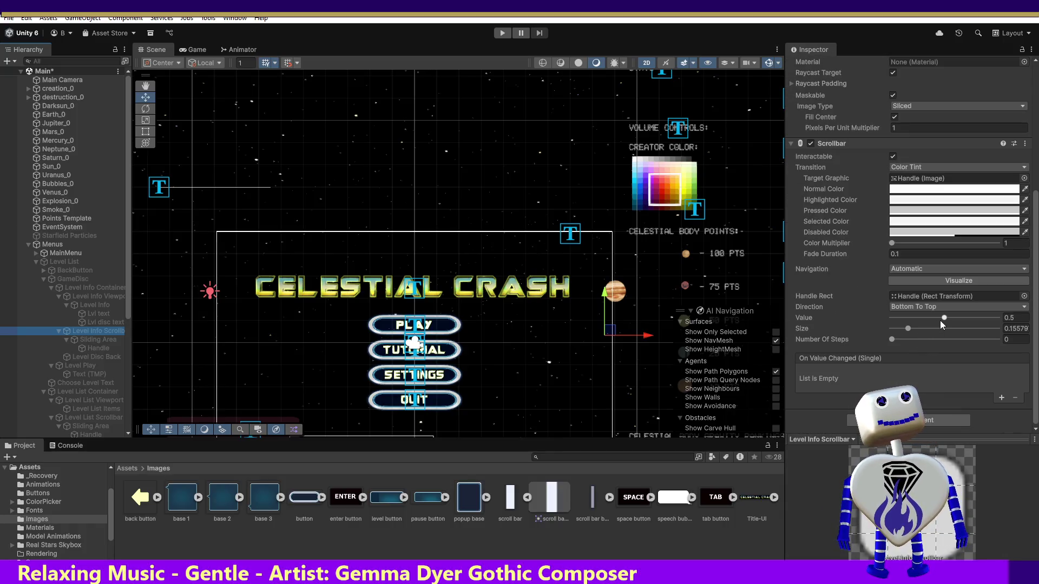
Step: Set the Level Info Scrollbar Value from 0.5 to 0 and run the game
left_click_drag(941, 319, 908, 318)
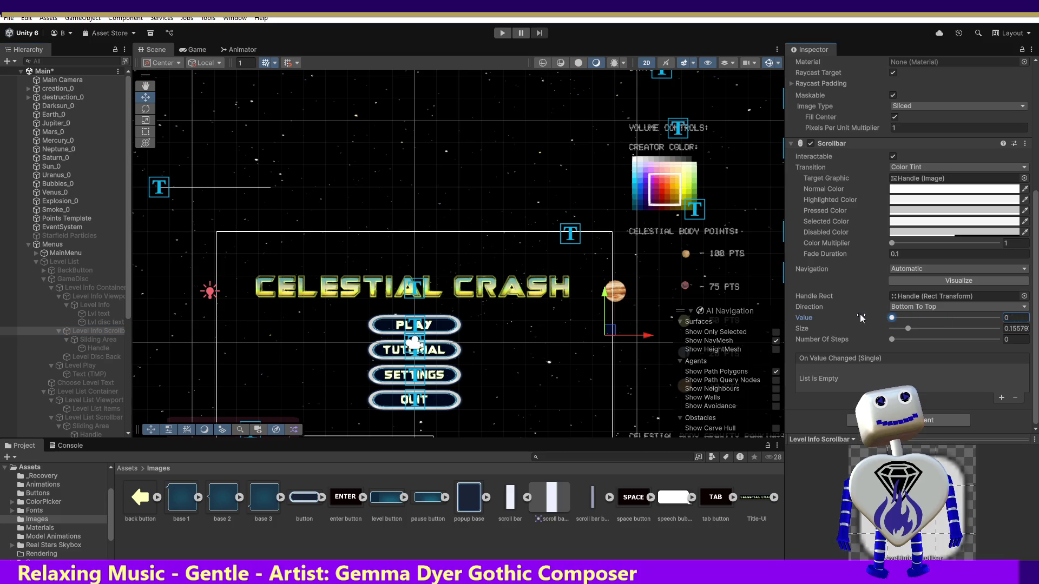
left_click(502, 33)
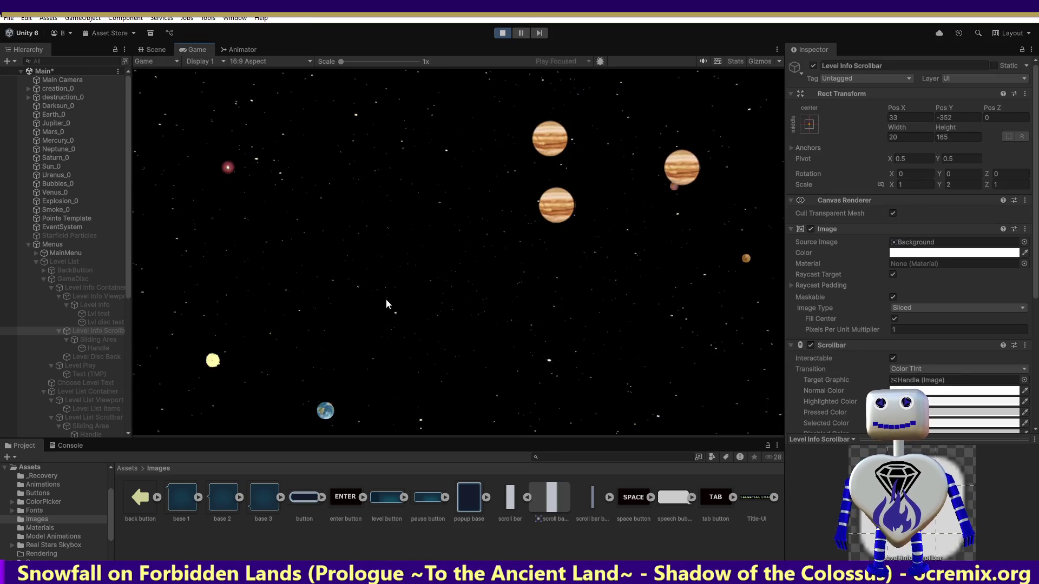
Step: Open Time Trial's info showing the 1200-score objective and 120-second limit, then stop the game
left_click(482, 227)
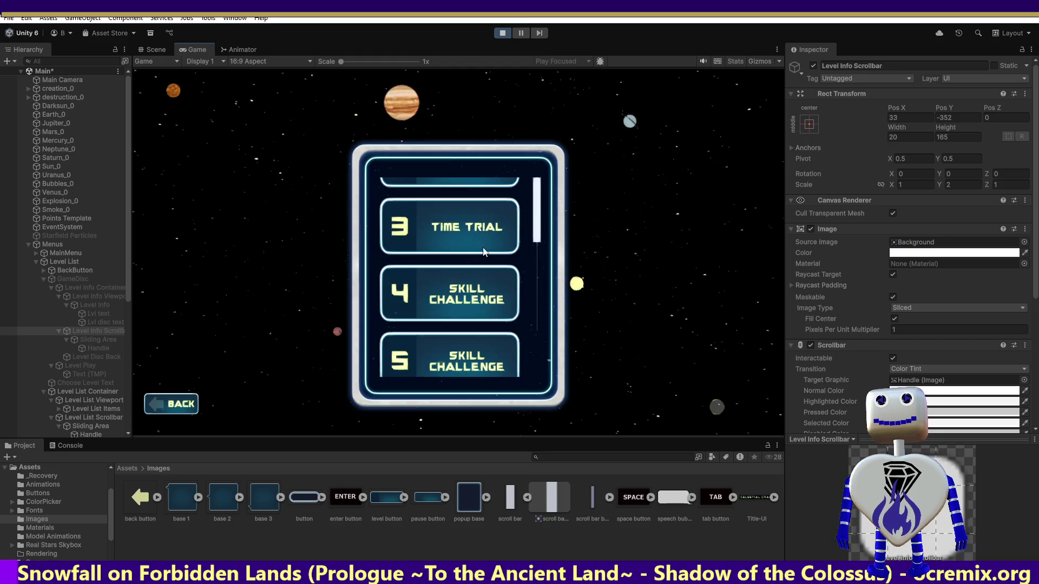
left_click(466, 233)
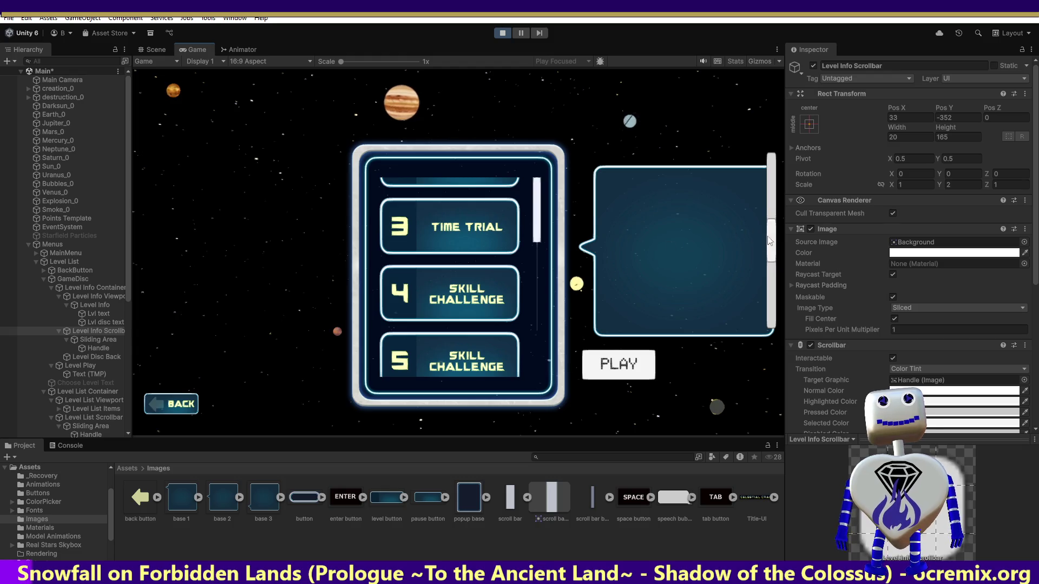
scroll(829, 188, "down", 3)
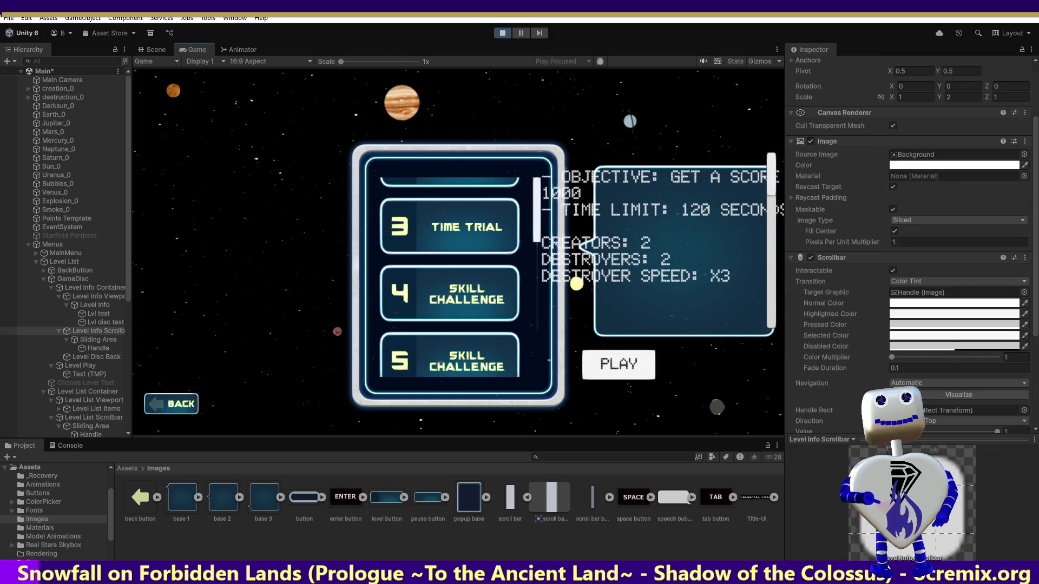
scroll(908, 243, "down", 5)
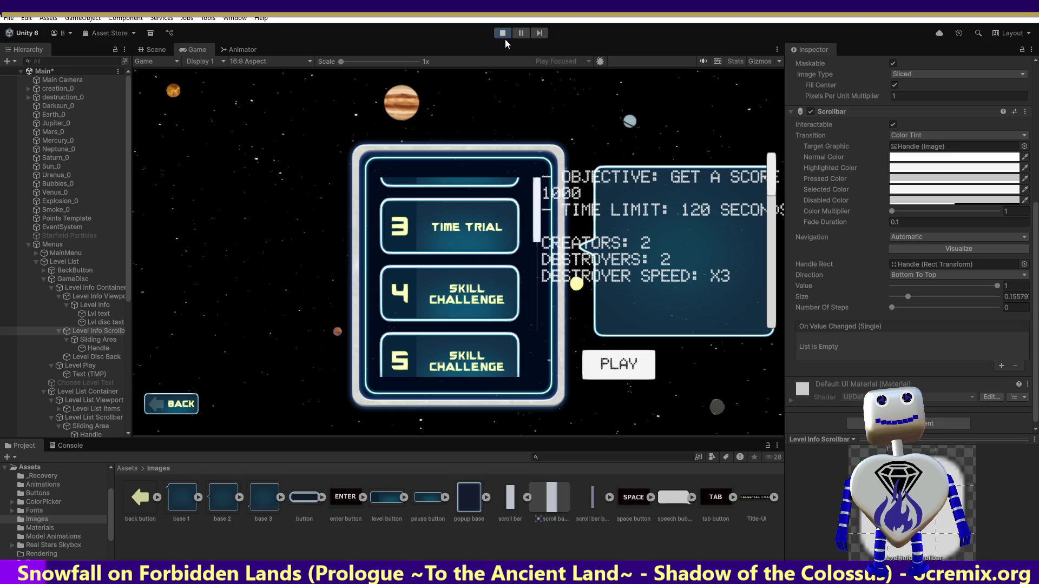
left_click(504, 35)
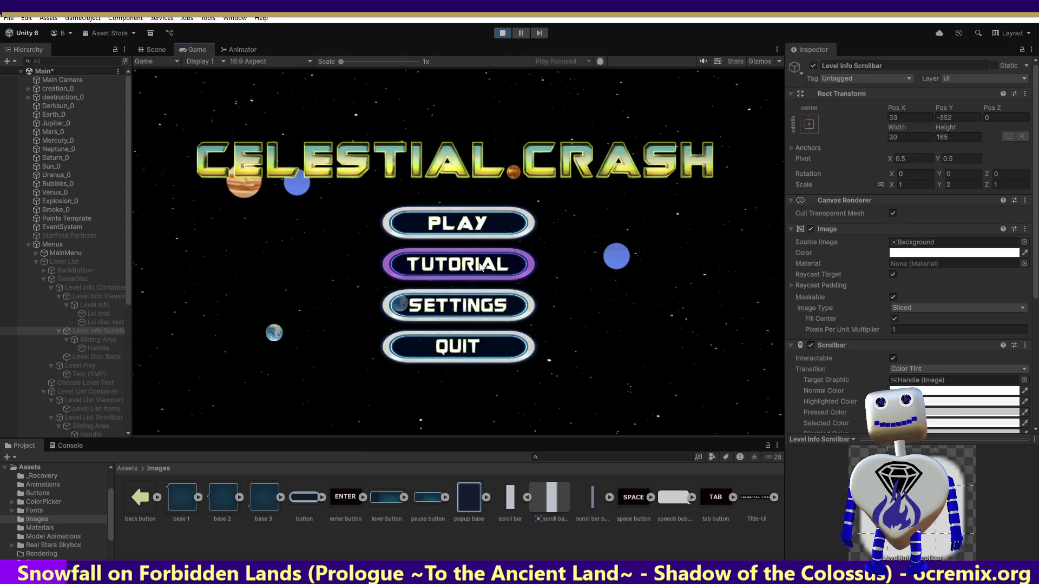
Step: Open a level's info panel, drag the scrollbar Value back to 0, and stop the game
left_click(458, 222)
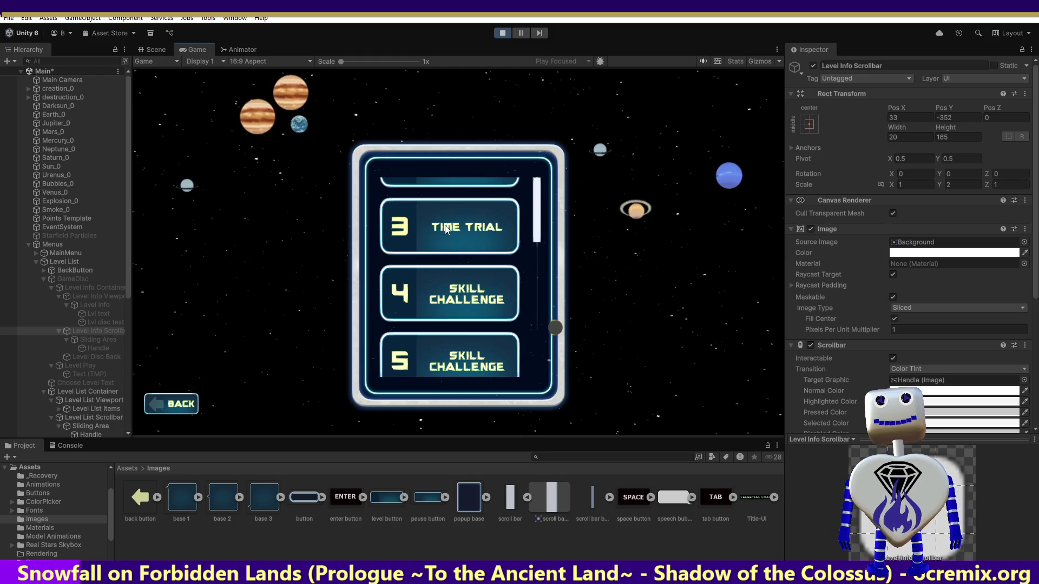
scroll(1034, 216, "down", 5)
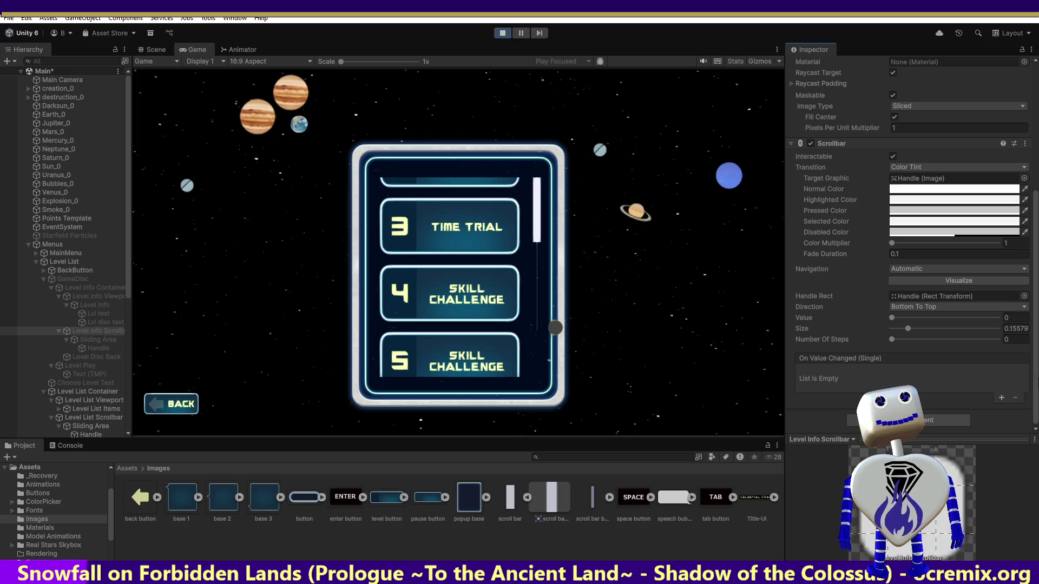
left_click(459, 233)
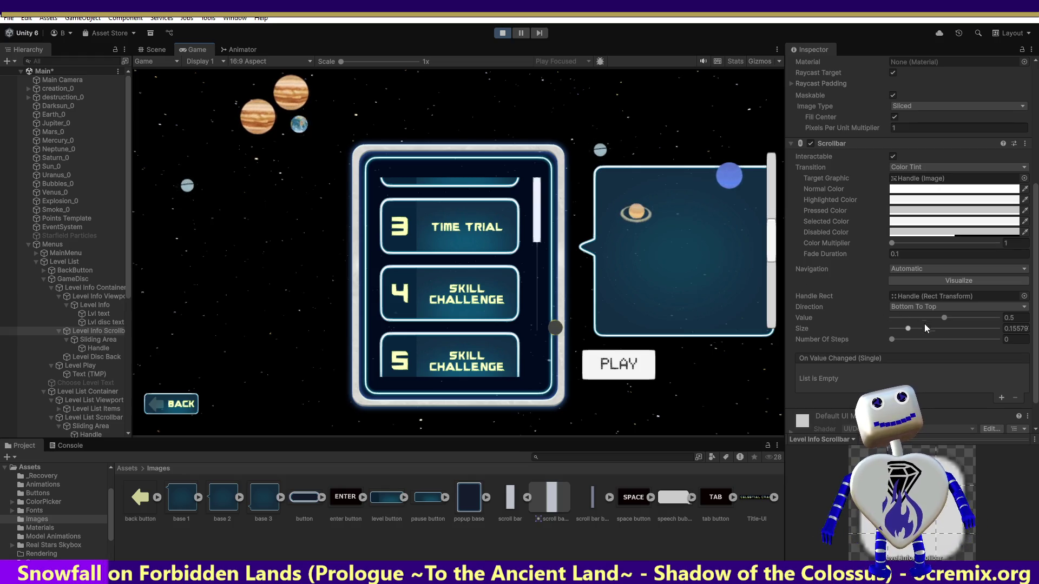
mouse_move(944, 318)
left_mouse_down()
mouse_move(846, 307)
mouse_move(994, 316)
mouse_move(832, 306)
mouse_move(965, 311)
left_mouse_up()
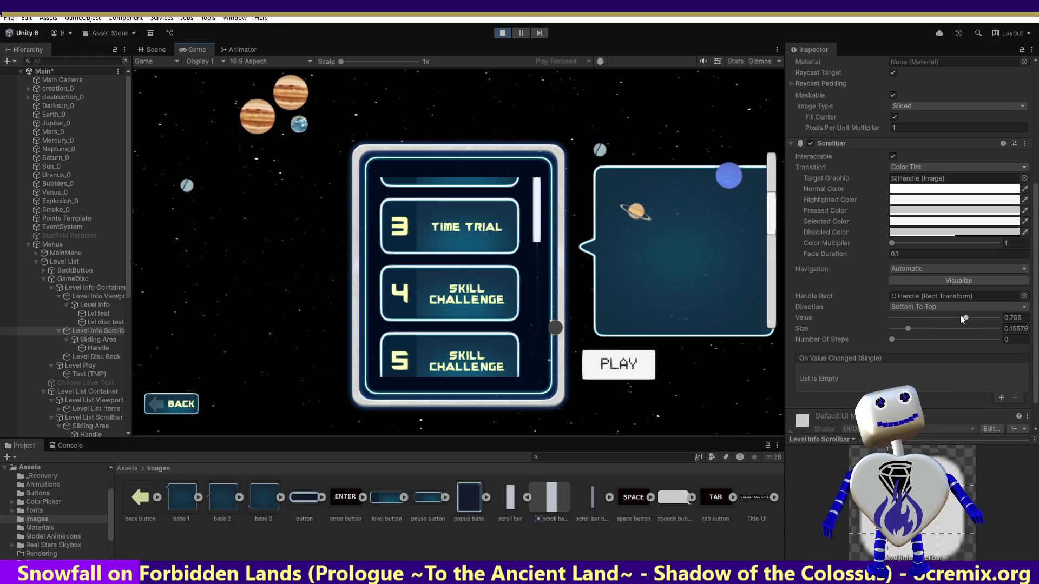
mouse_move(962, 319)
left_mouse_down()
mouse_move(859, 303)
mouse_move(993, 321)
mouse_move(838, 300)
left_mouse_up()
left_click(502, 33)
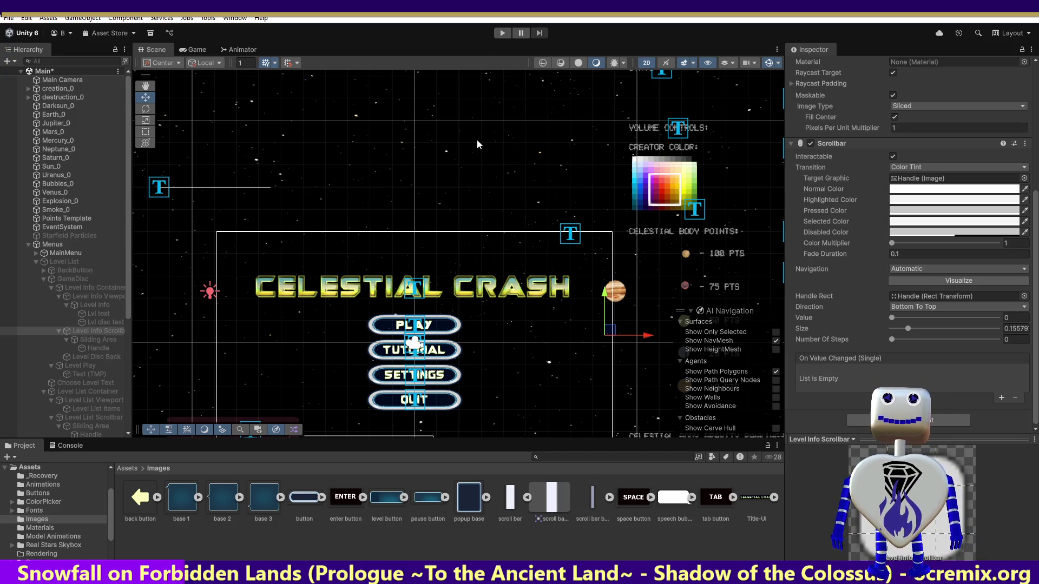
Step: Select GameDisc in the Hierarchy and enter Play mode to test the menu
left_click(521, 177)
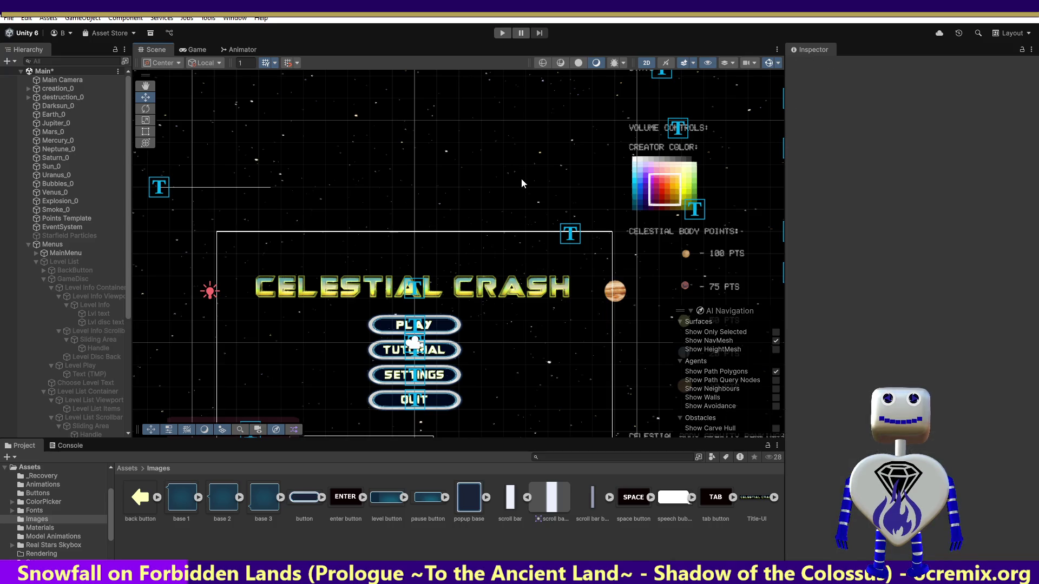
left_click(506, 184)
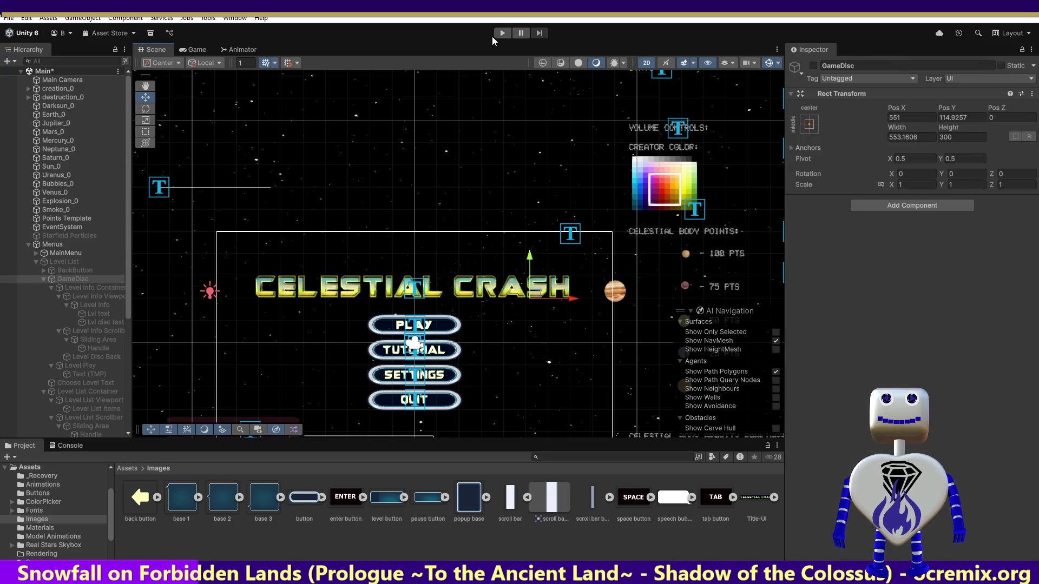
left_click(502, 33)
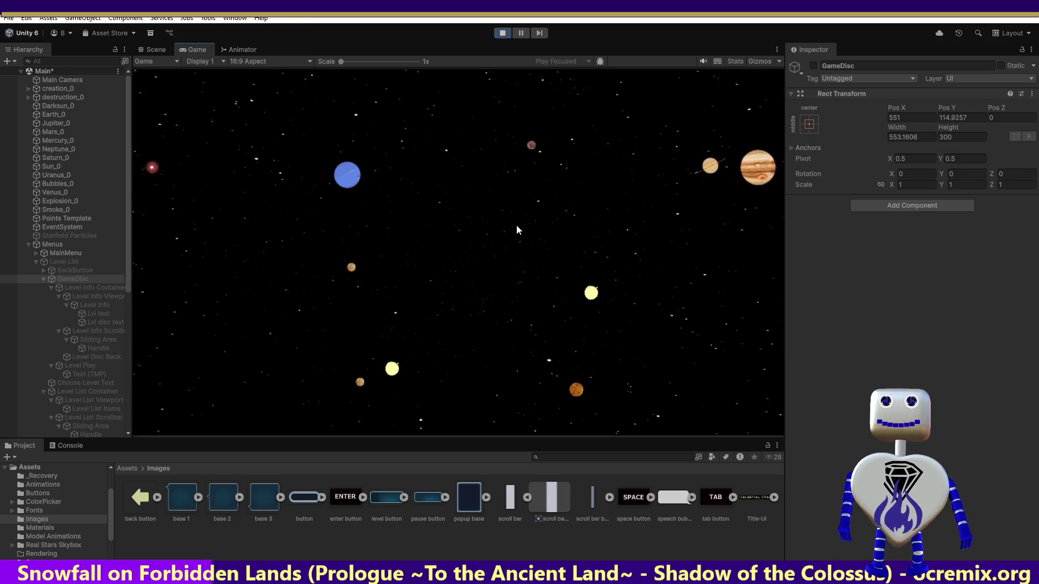
Step: In the running game, open the level list, choose Time Trial and drag its info scrollbar
left_click(452, 238)
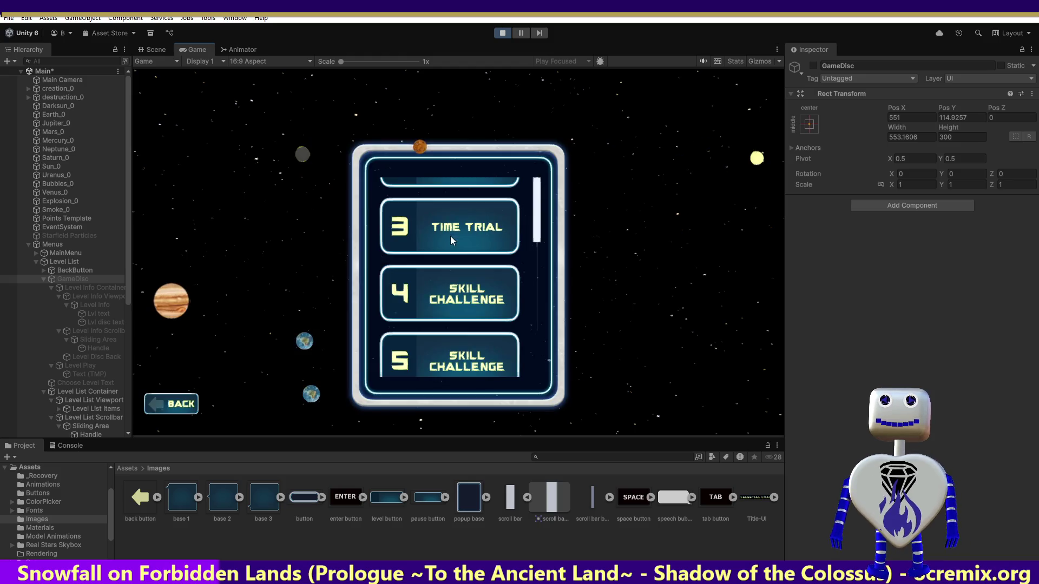
left_click(483, 227)
mouse_move(773, 241)
left_mouse_down()
mouse_move(772, 320)
mouse_move(770, 134)
mouse_move(773, 227)
mouse_move(777, 145)
left_mouse_up()
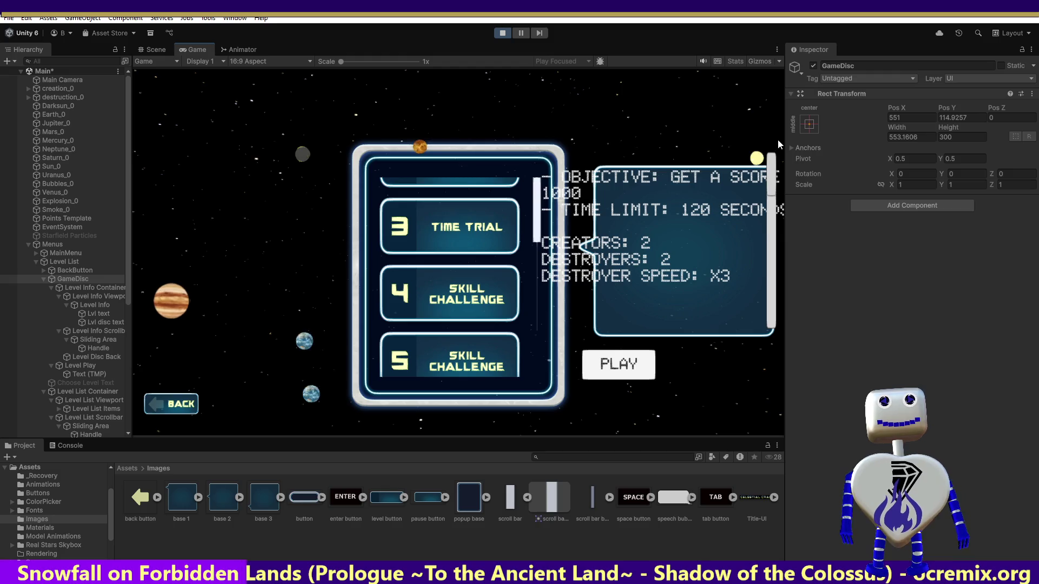
Step: Select the Level Info Scrollbar, whose Value reads 0.5, and stop Play mode
left_click(100, 329)
scroll(903, 330, "down", 10)
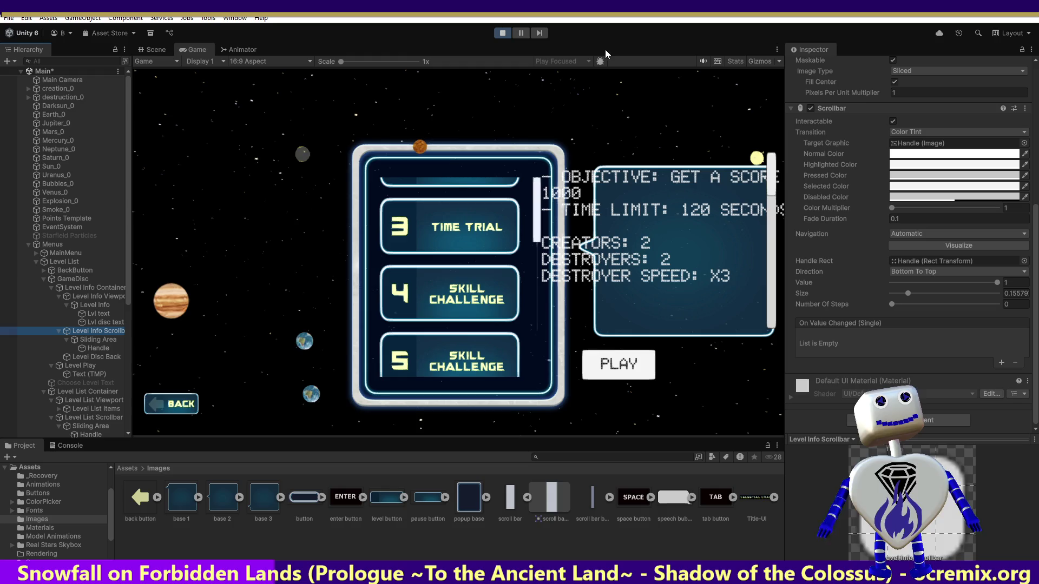
left_click(504, 32)
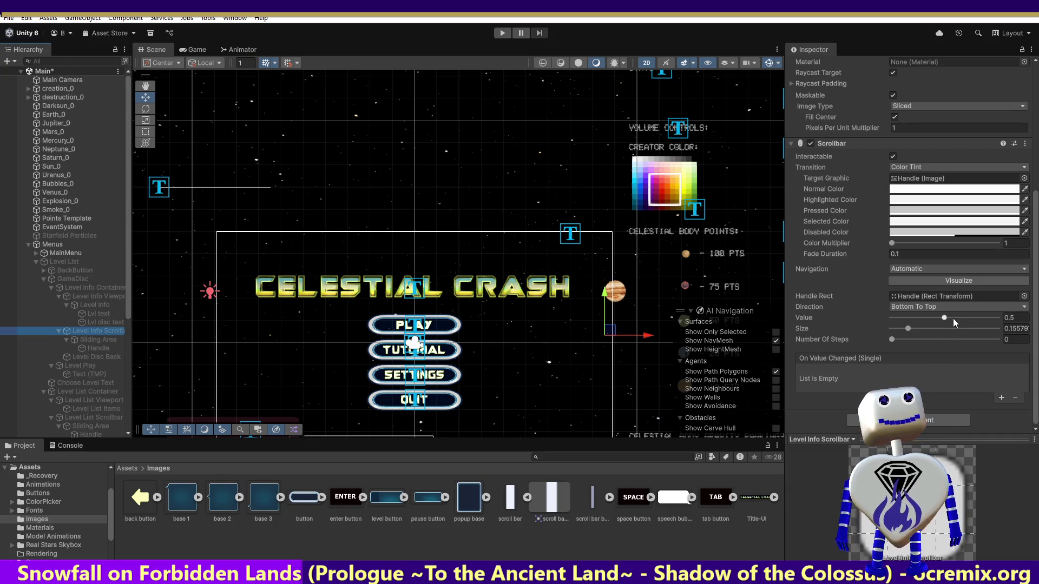
Step: Set the Level Info Scrollbar Value to 1 and run the game again
left_click_drag(945, 318, 1012, 322)
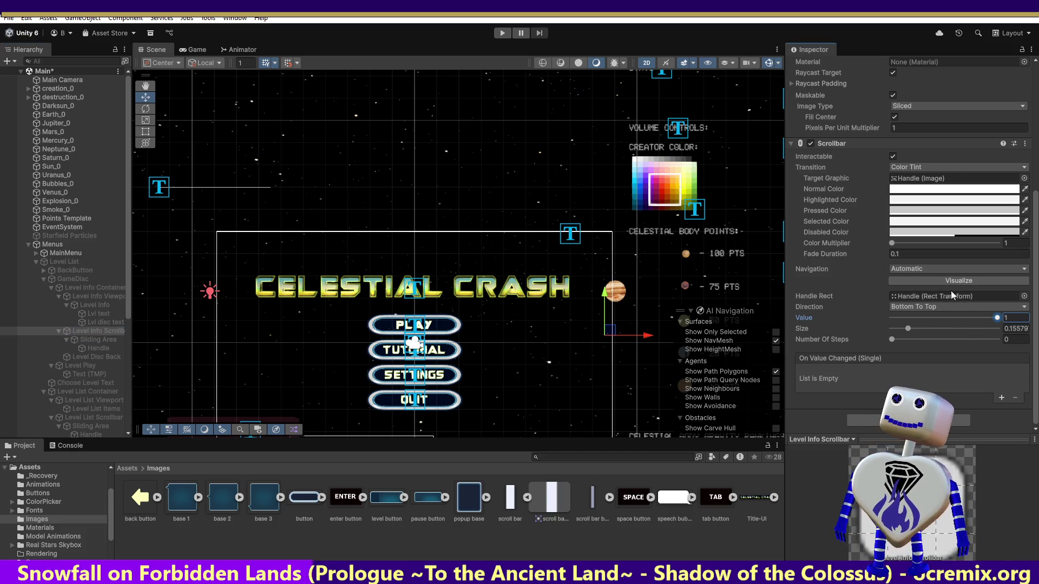
left_click(504, 31)
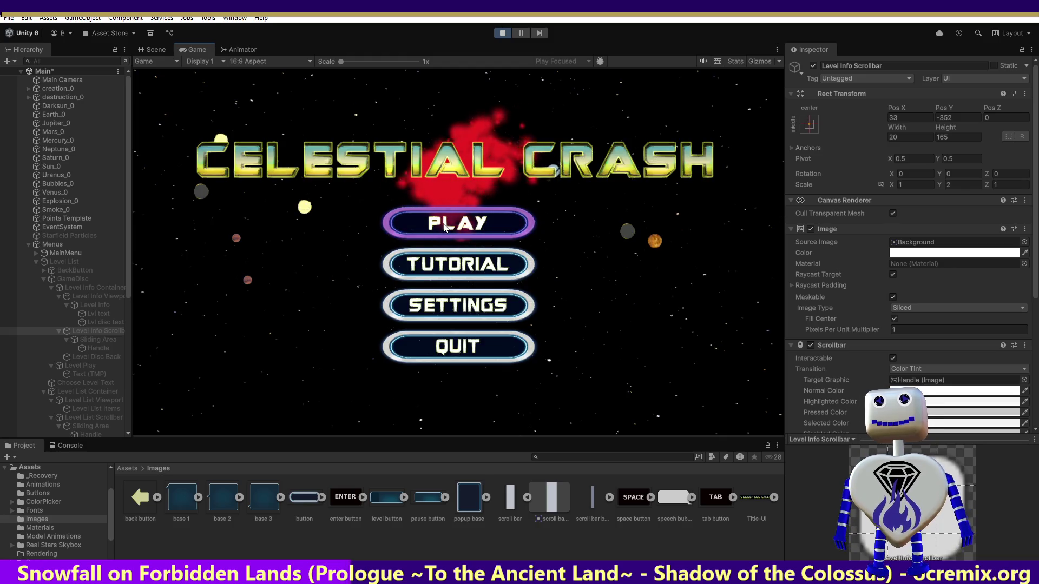
Step: Open Time Trial's info panel, set the Scrollbar Value to 1 so the objective shows, then stop
left_click(445, 228)
left_click(446, 228)
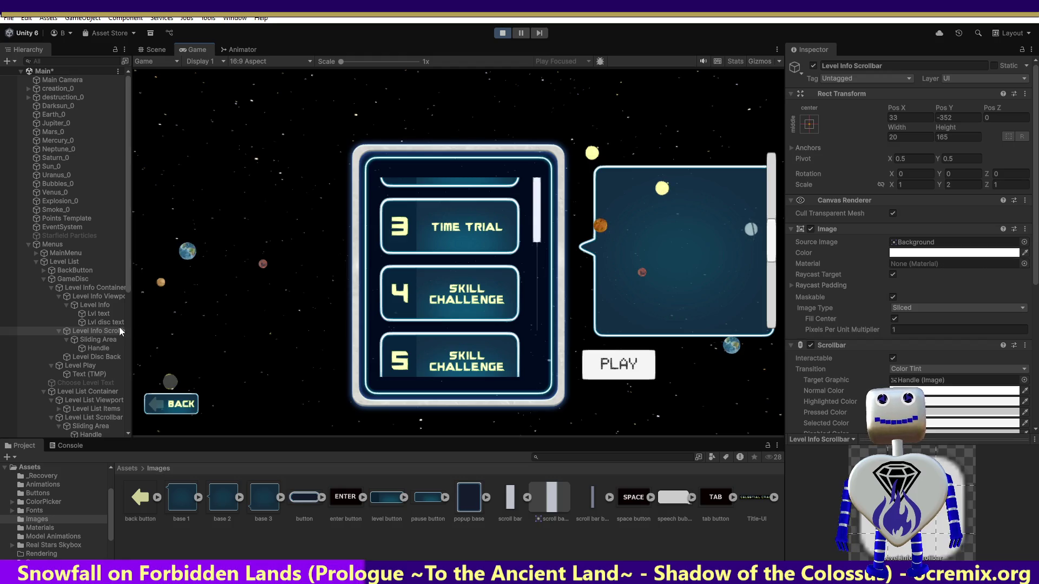
scroll(969, 279, "down", 5)
mouse_move(944, 373)
left_mouse_down()
mouse_move(991, 374)
mouse_move(867, 373)
mouse_move(996, 374)
left_mouse_up()
left_click(483, 248)
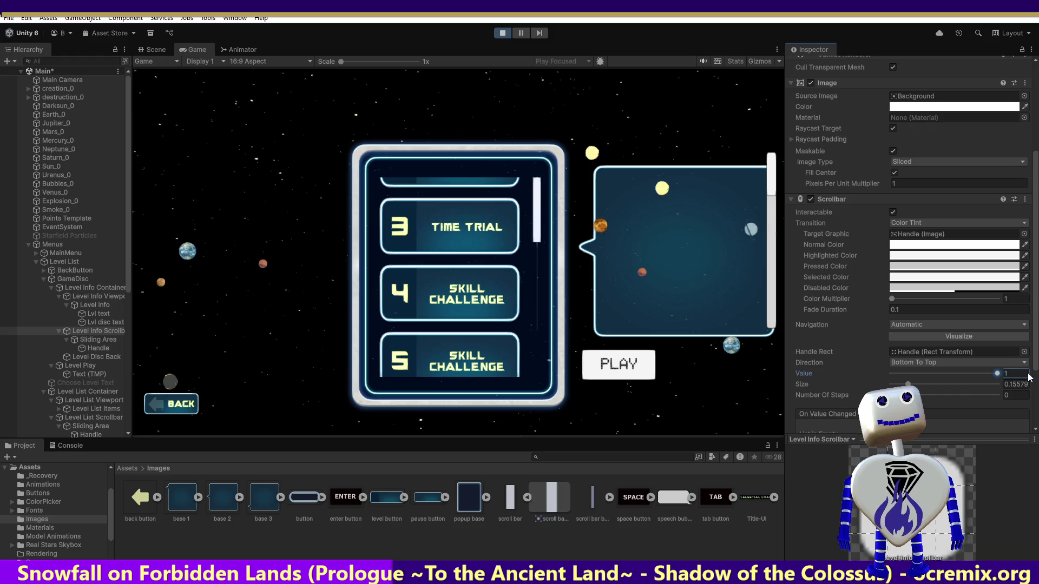
left_click(769, 189)
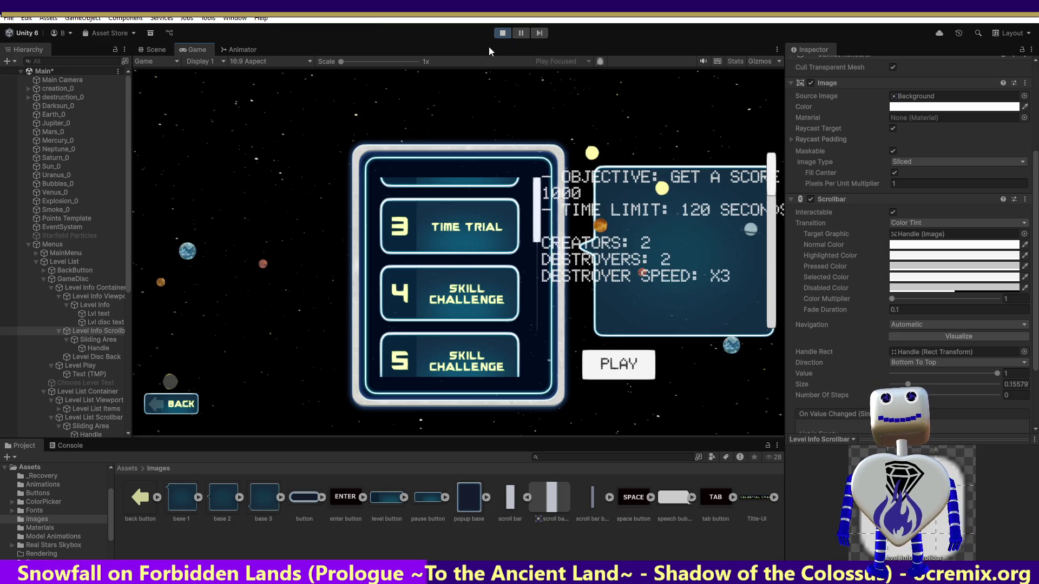
left_click(499, 33)
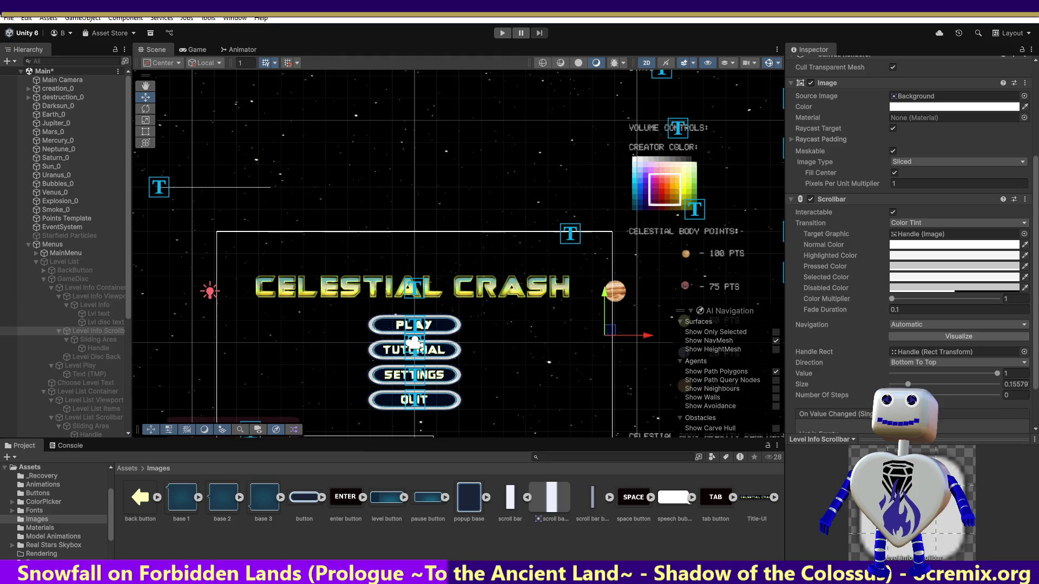
Step: Replay, open Time Trial and scroll its objectives text in the info panel
left_click(504, 33)
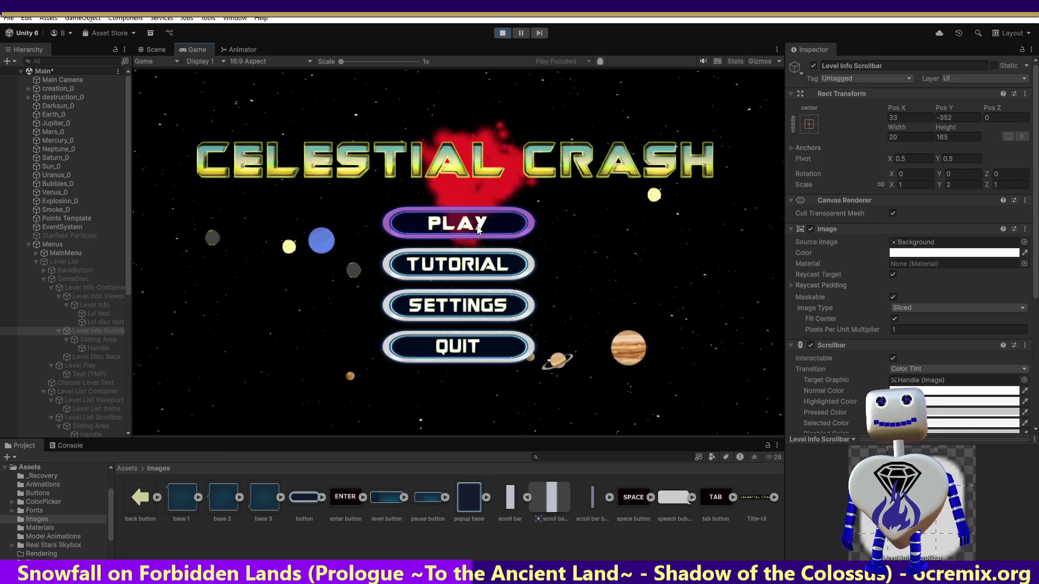
left_click(434, 221)
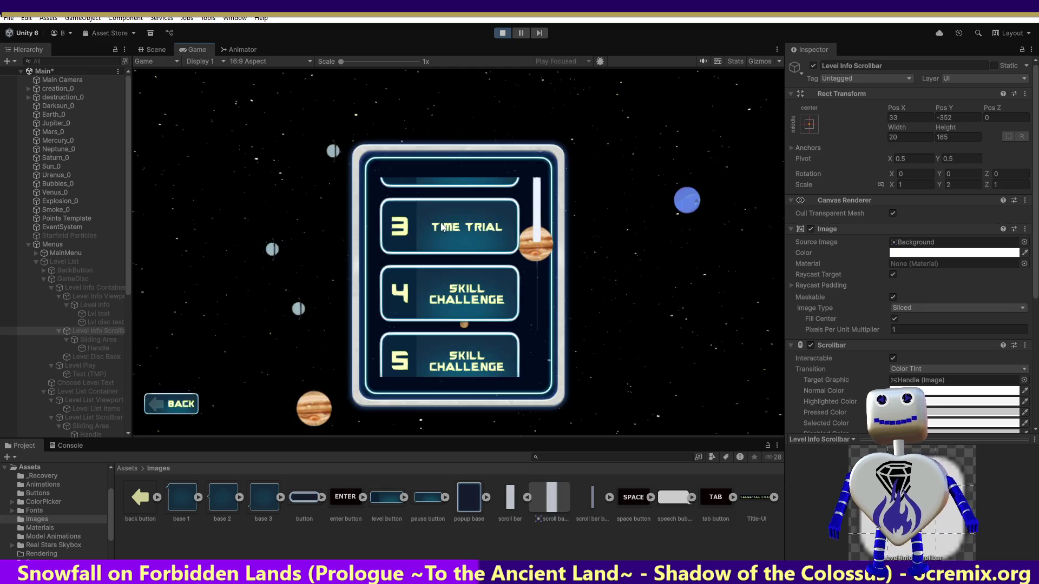
left_click(472, 225)
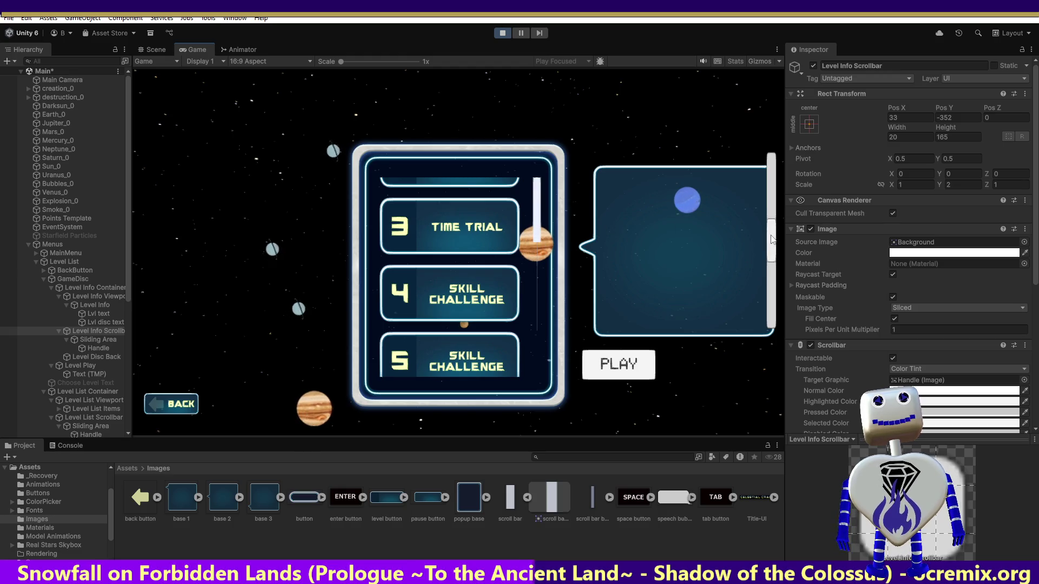
left_click_drag(772, 240, 767, 166)
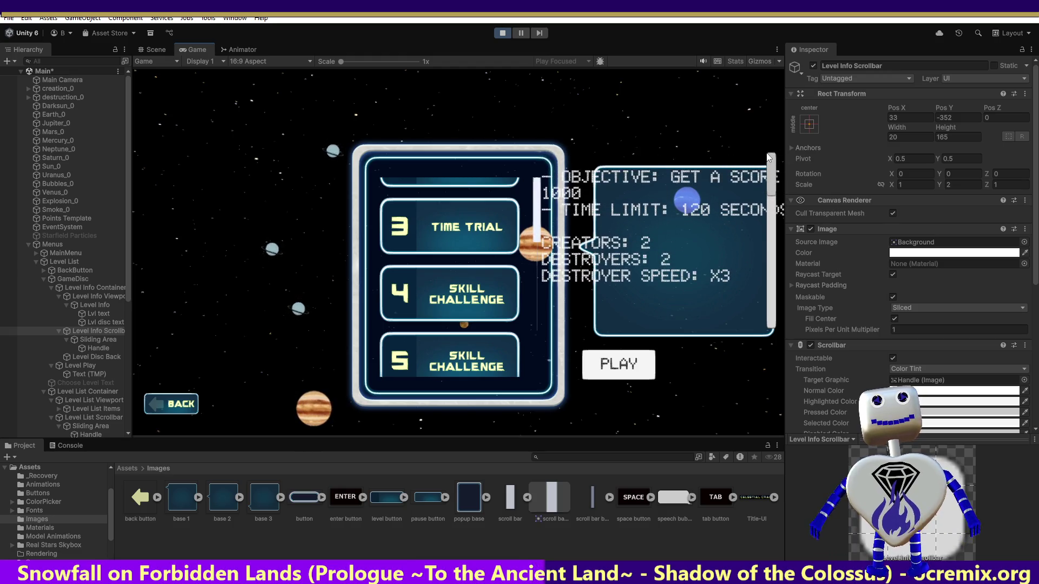
scroll(890, 273, "down", 3)
scroll(884, 291, "down", 3)
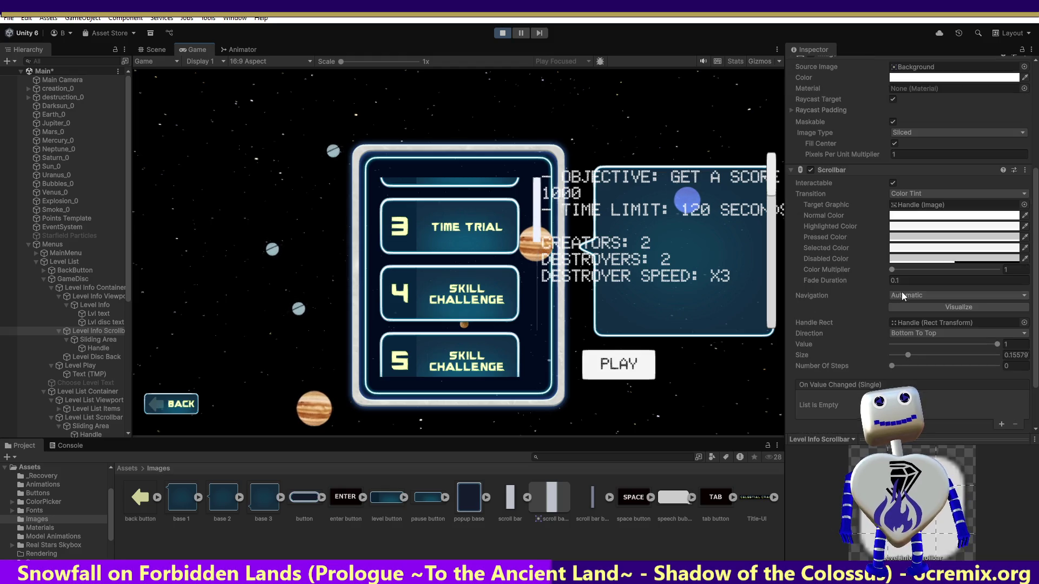
Step: Switch to Skill Challenge 4's info and back to Time Trial, scroll, then stop
left_click(476, 294)
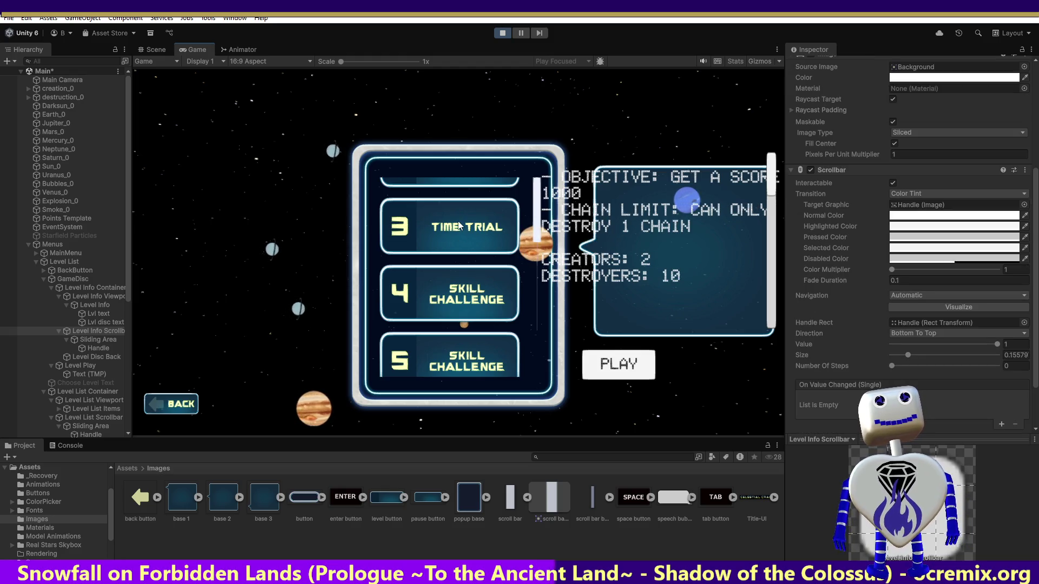
left_click(512, 226)
left_click_drag(772, 176, 780, 245)
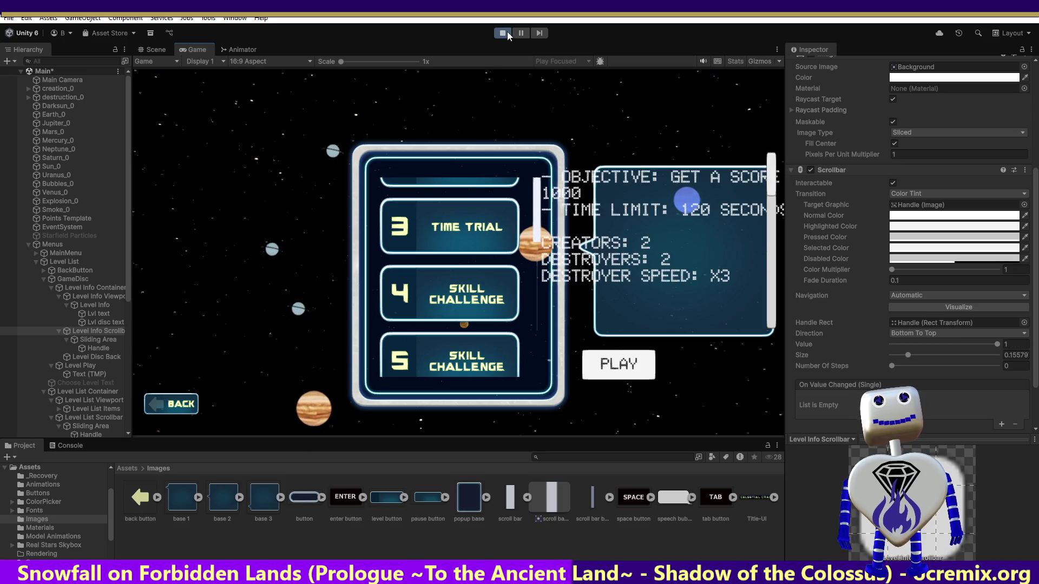
left_click(501, 34)
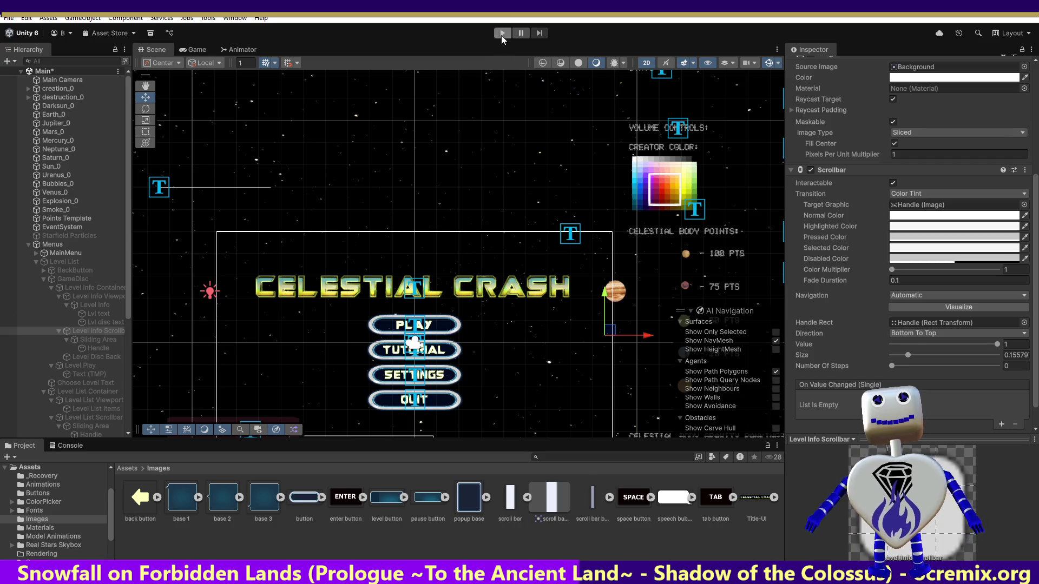
Step: Start the game and open a level's info panel from the level list
left_click(501, 34)
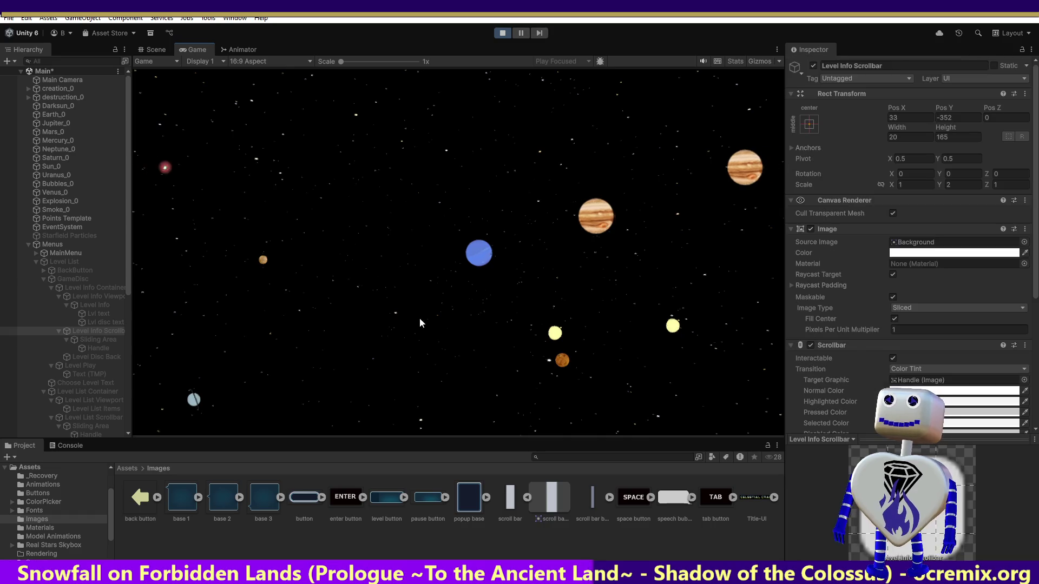
left_click(433, 217)
left_click(475, 237)
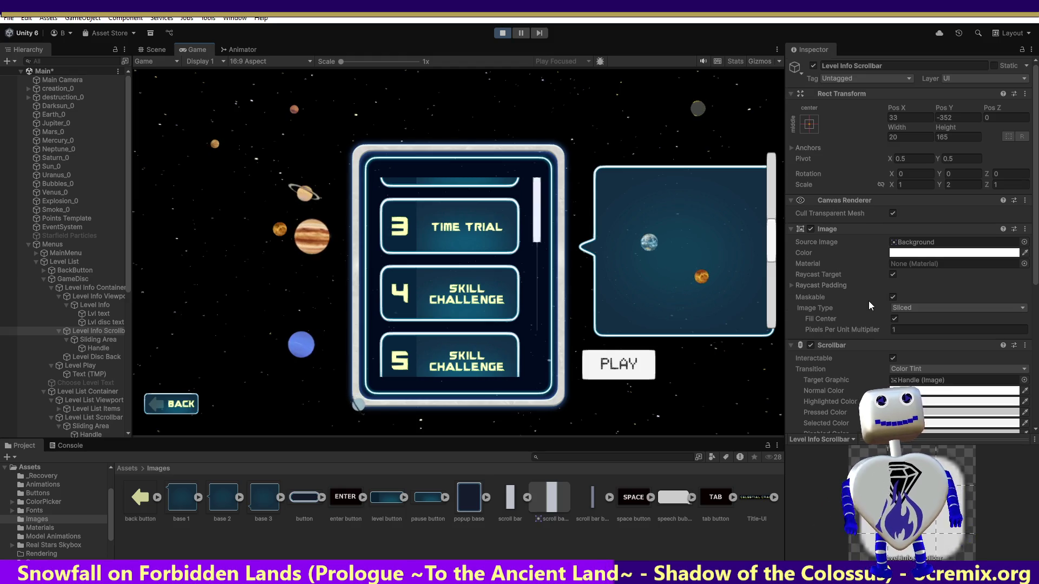
Step: Set the Level Info Scrollbar Value to 1 and nudge the in-game scrollbar handle down
scroll(868, 303, "down", 3)
scroll(868, 306, "down", 5)
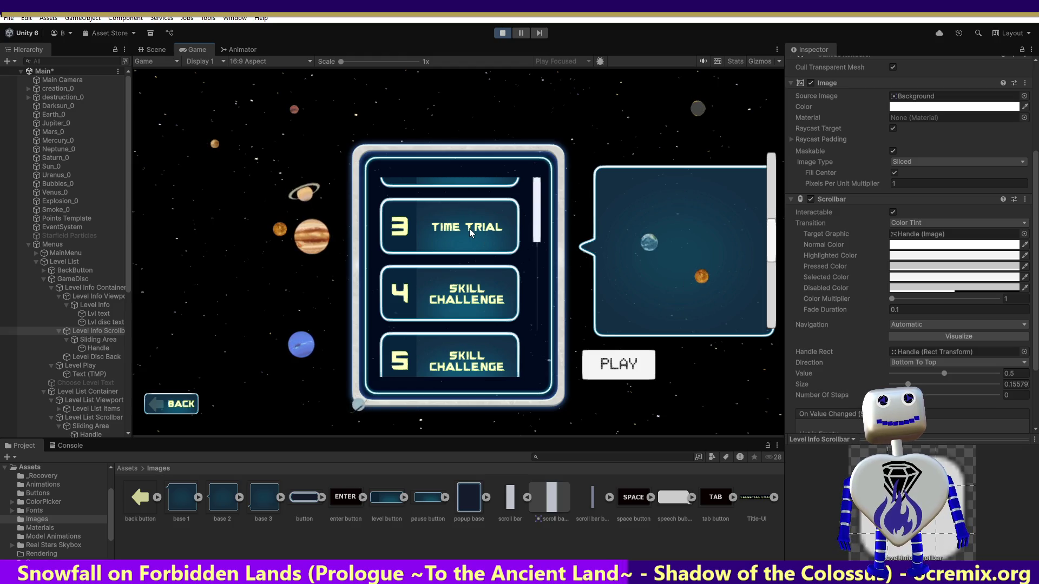
scroll(864, 295, "down", 2)
scroll(863, 294, "down", 3)
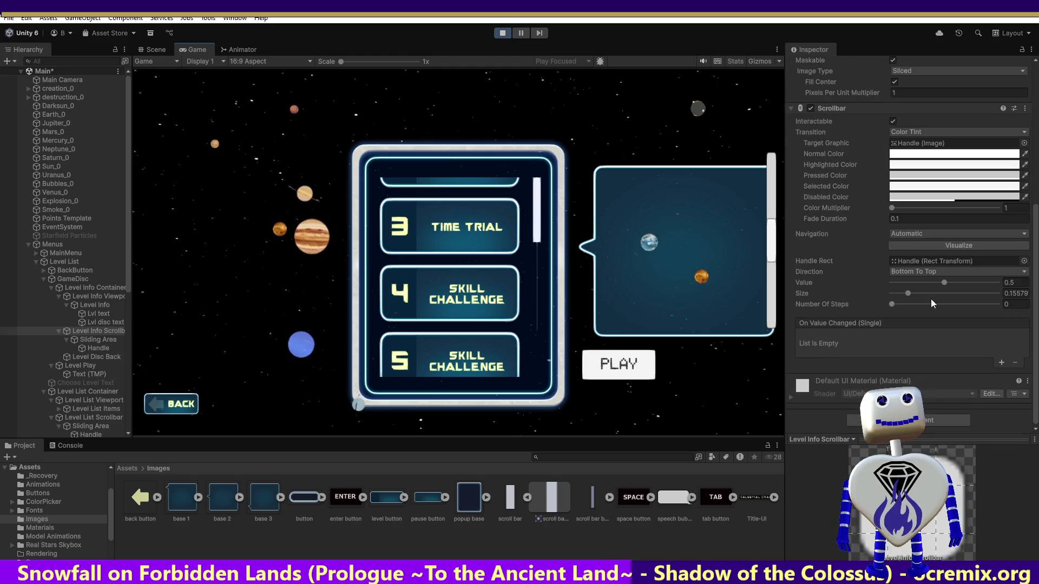
scroll(946, 310, "up", 2)
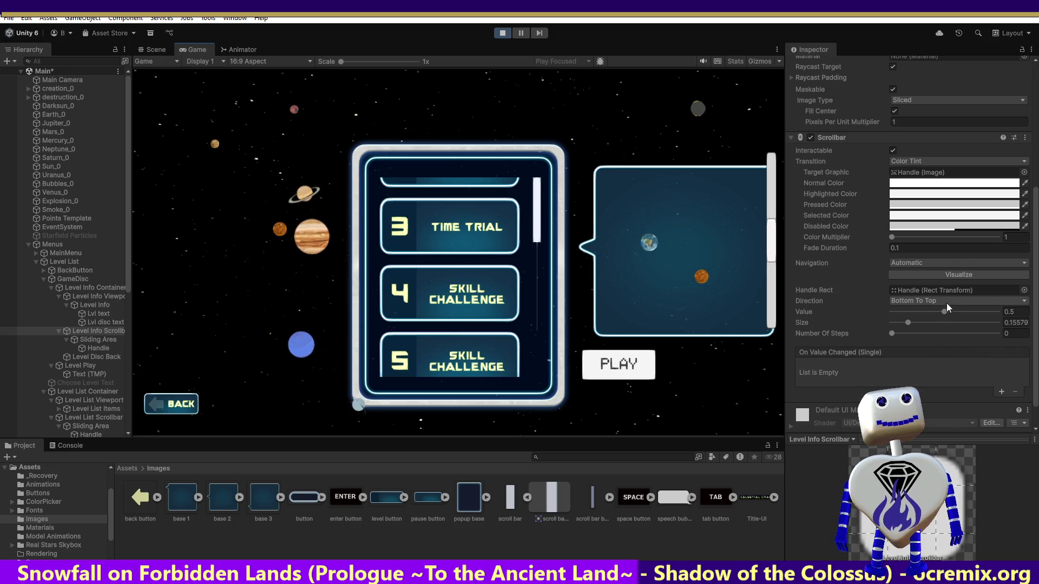
left_click_drag(946, 312, 1001, 312)
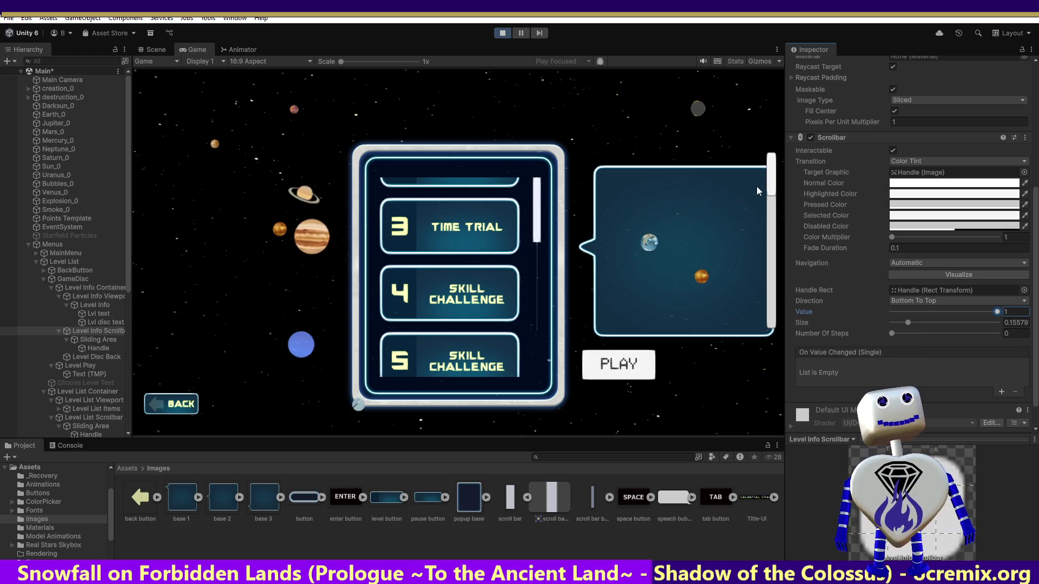
mouse_move(775, 184)
left_mouse_down()
mouse_move(776, 199)
mouse_move(774, 160)
left_mouse_up()
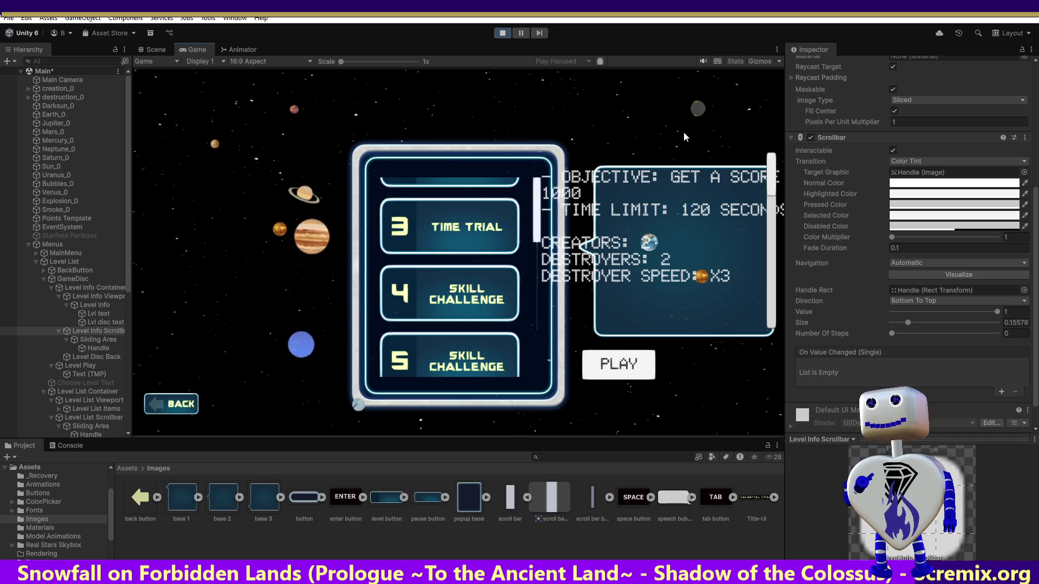
Step: Stop Play mode and re-activate the Level List and GameDisc objects
left_click(502, 33)
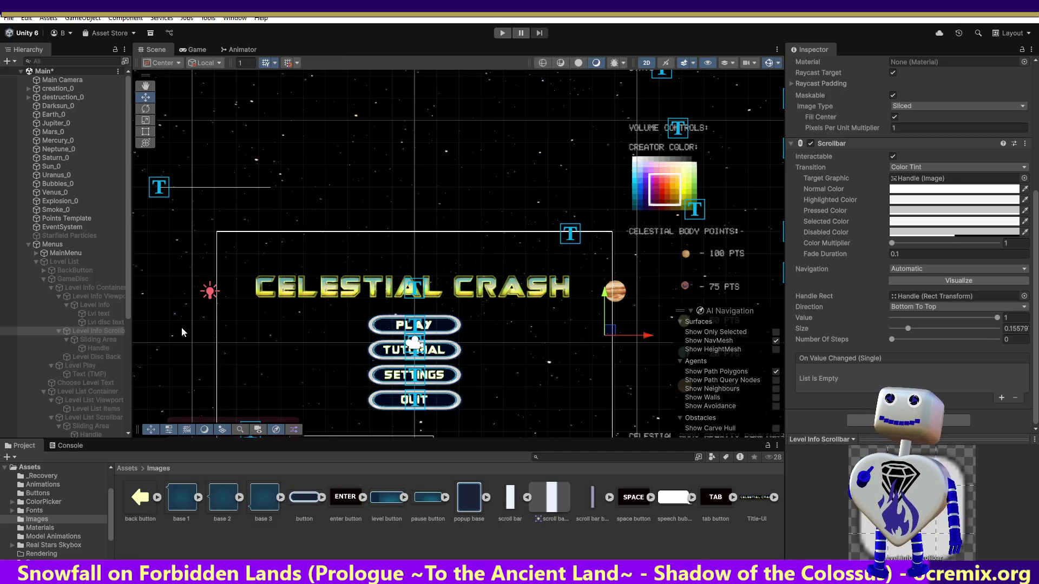
left_click(92, 304)
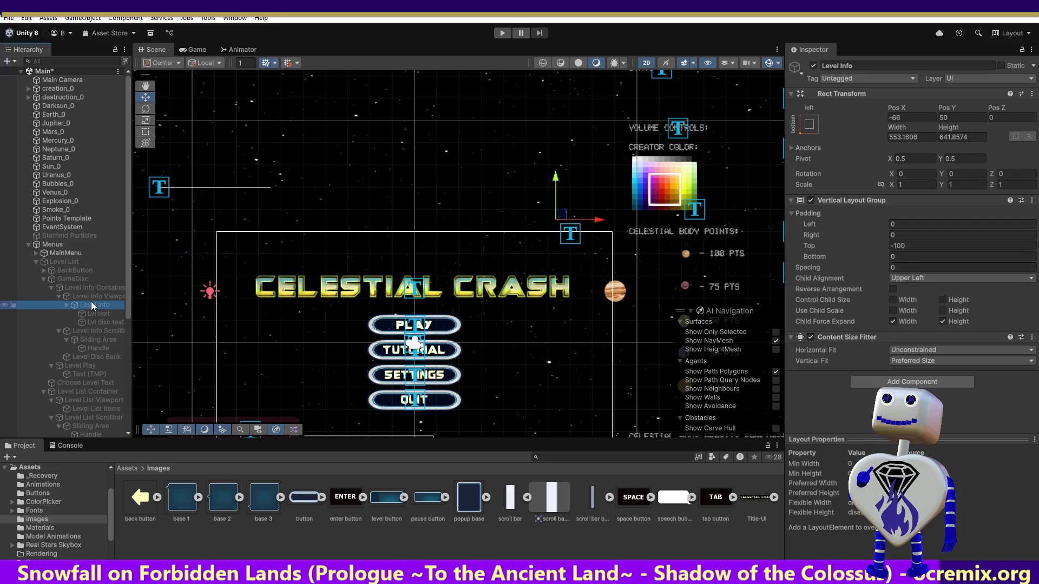
left_click(92, 297)
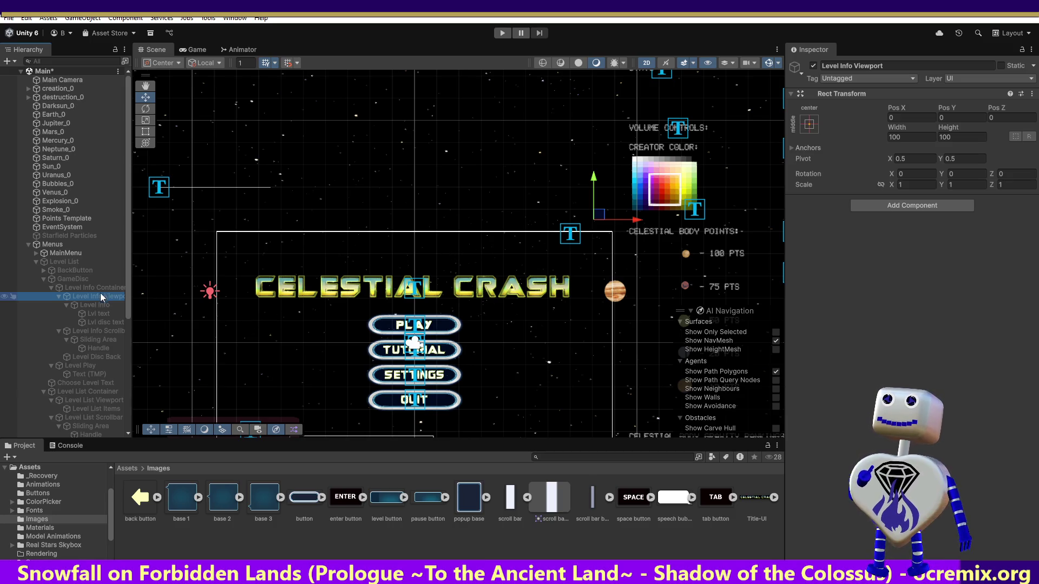
left_click(97, 262)
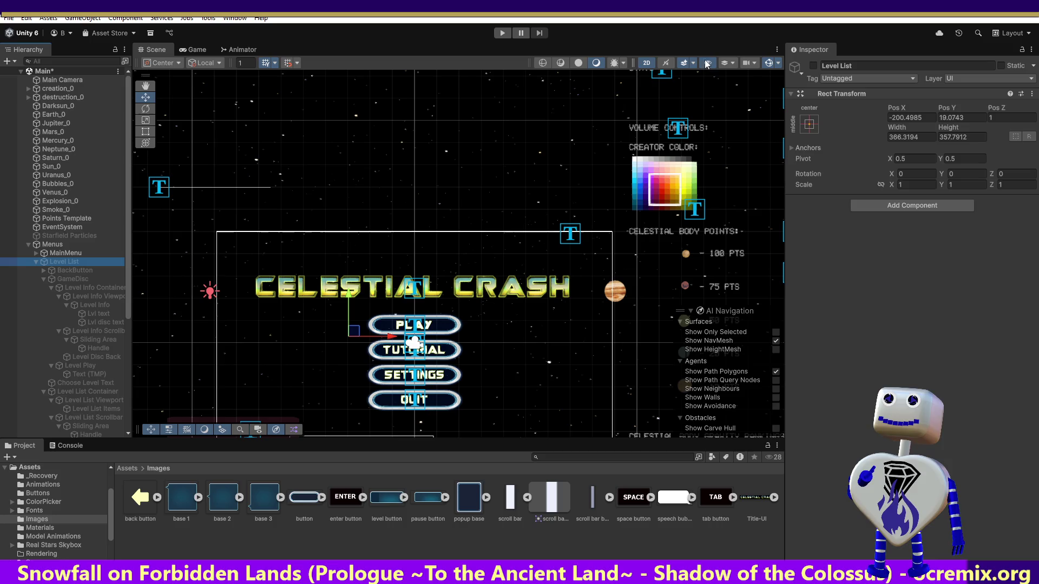
left_click(813, 66)
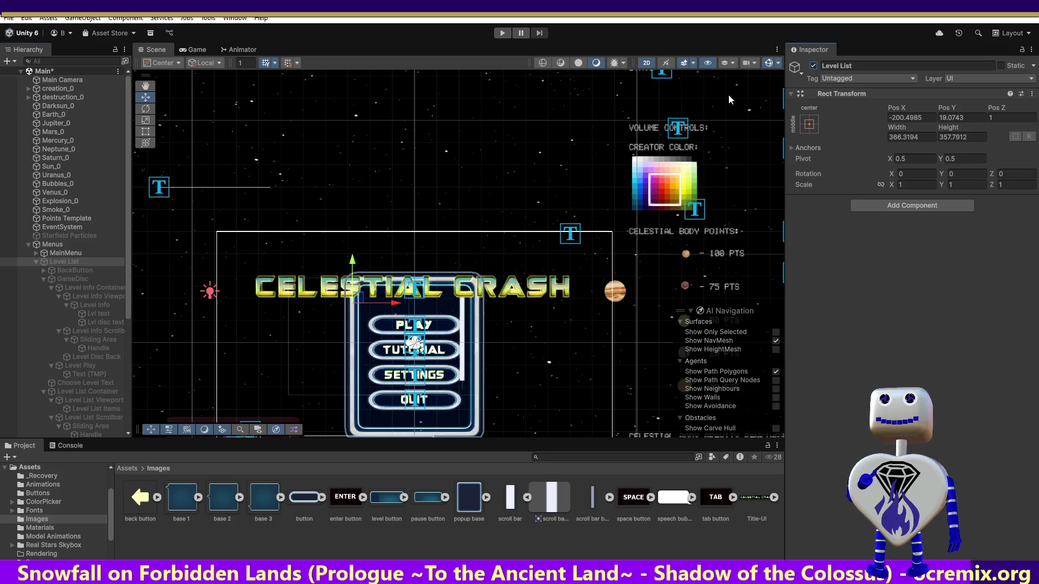
left_click(70, 279)
left_click(814, 66)
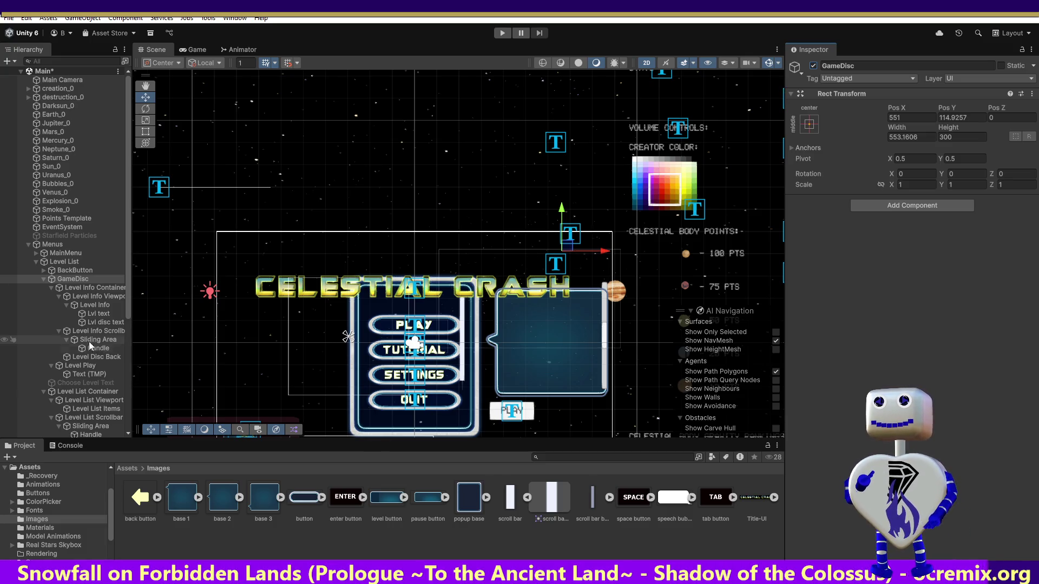
Step: Move the Level Info Viewport down in the panel to Pos X -33, Y -455
left_click(100, 297)
left_click(97, 287)
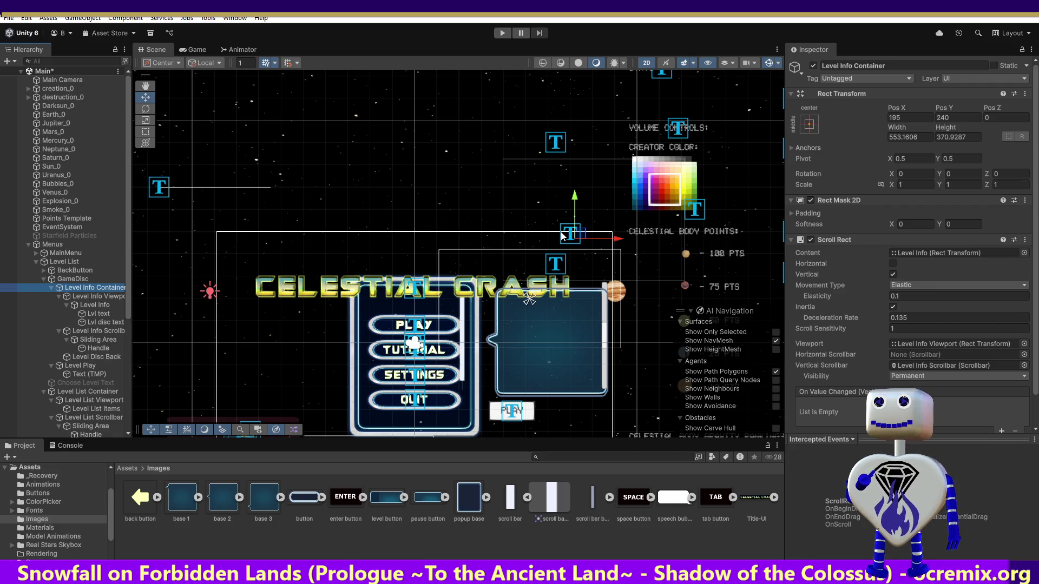
left_click_drag(576, 240, 571, 278)
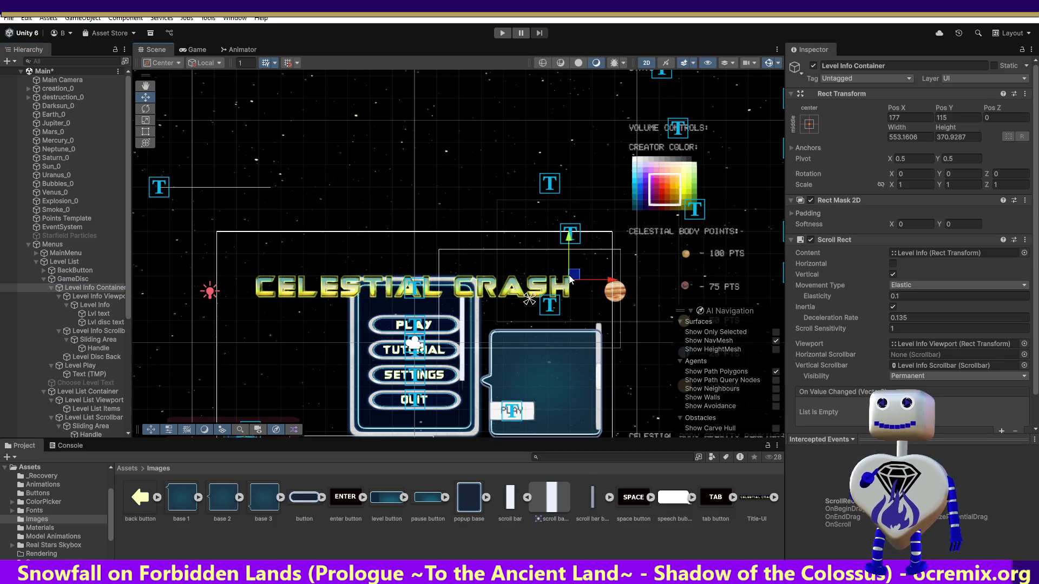
key("ctrl+z")
left_click(93, 297)
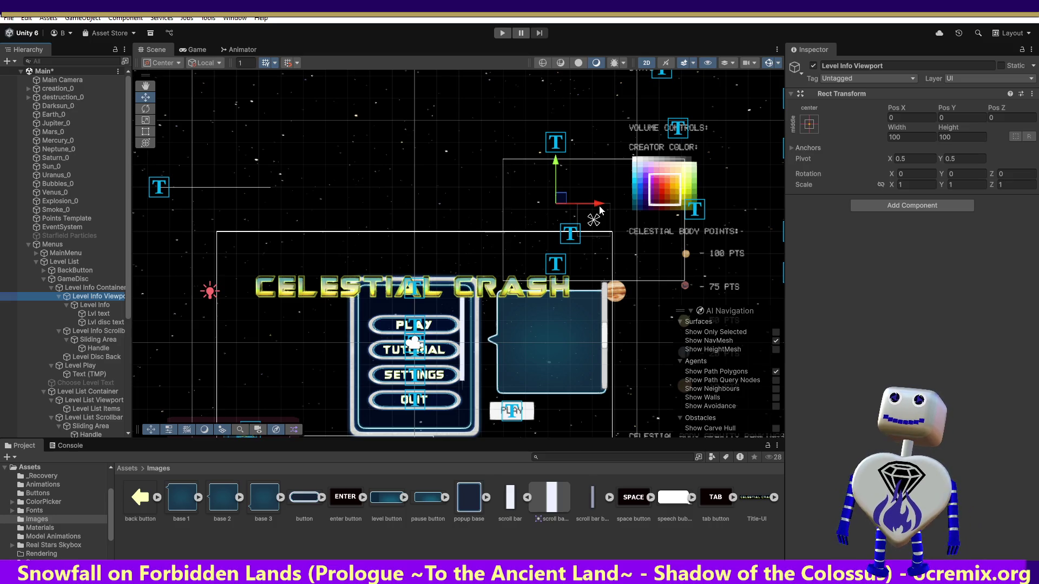
left_click_drag(562, 200, 551, 353)
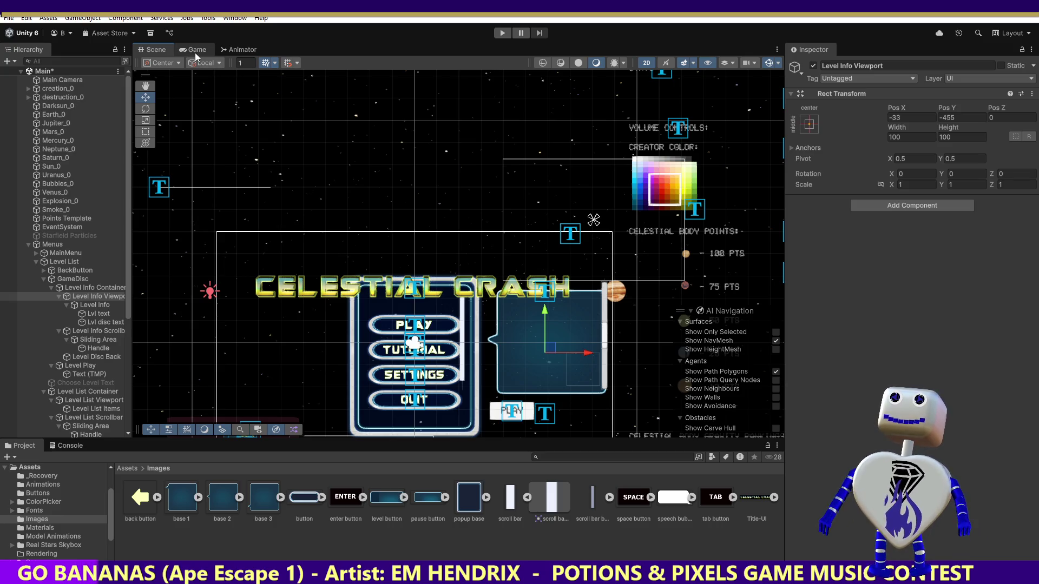
Step: Deactivate Level List and GameDisc so both start hidden
left_click(502, 33)
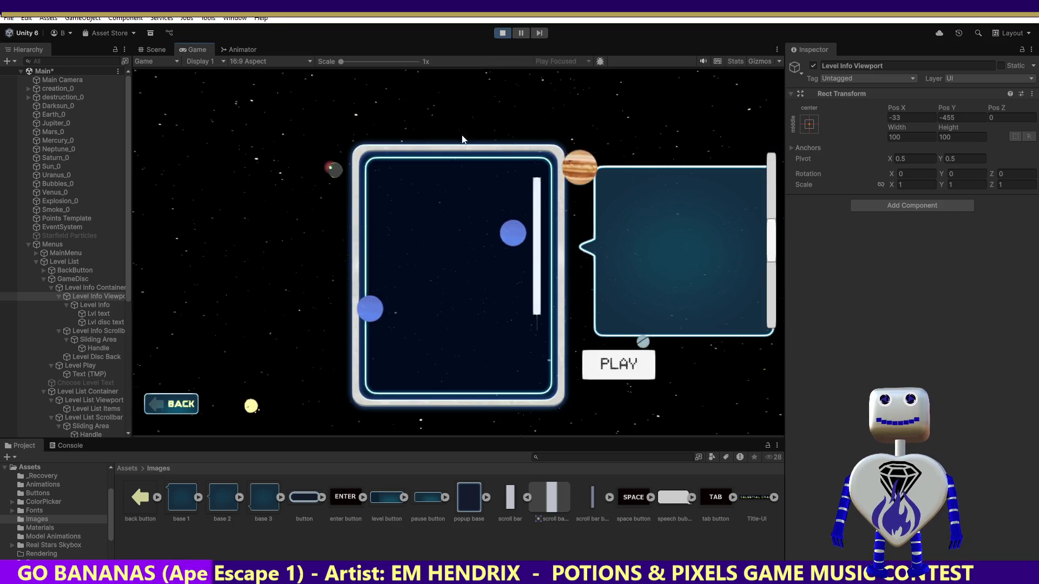
left_click(502, 33)
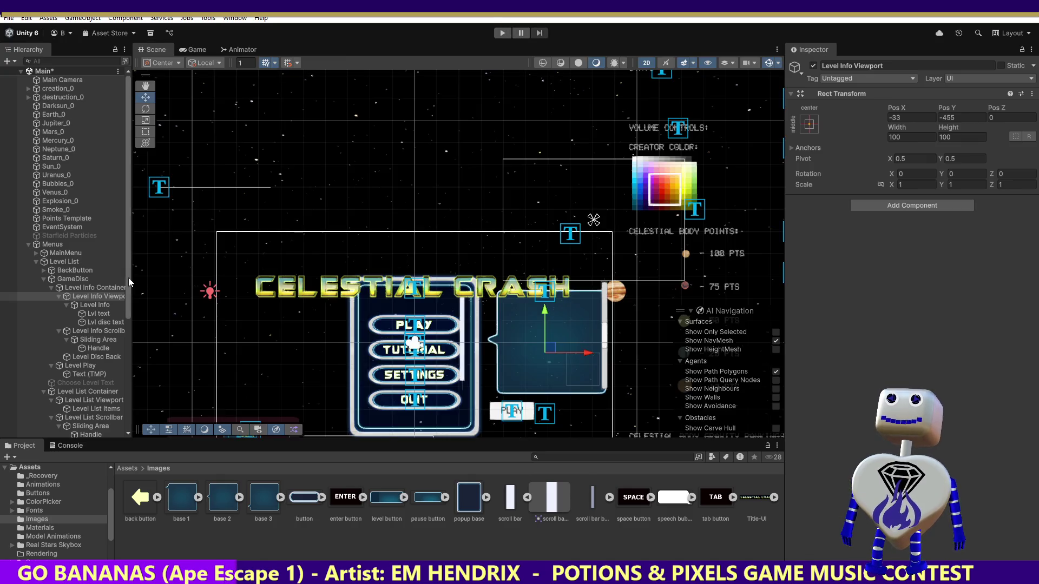
left_click(60, 263)
left_click(813, 65)
left_click(82, 297)
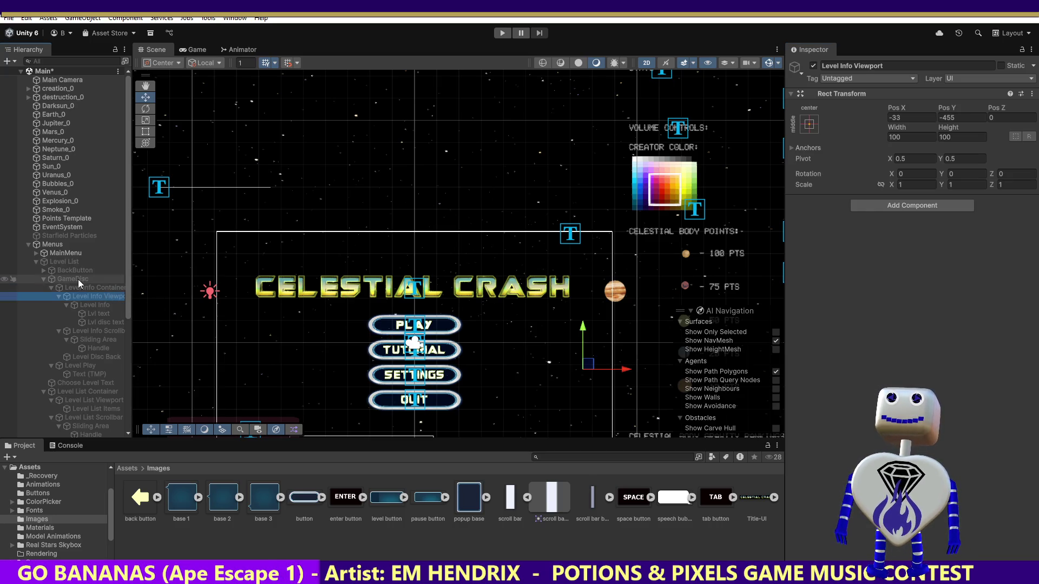
left_click(73, 278)
left_click(813, 65)
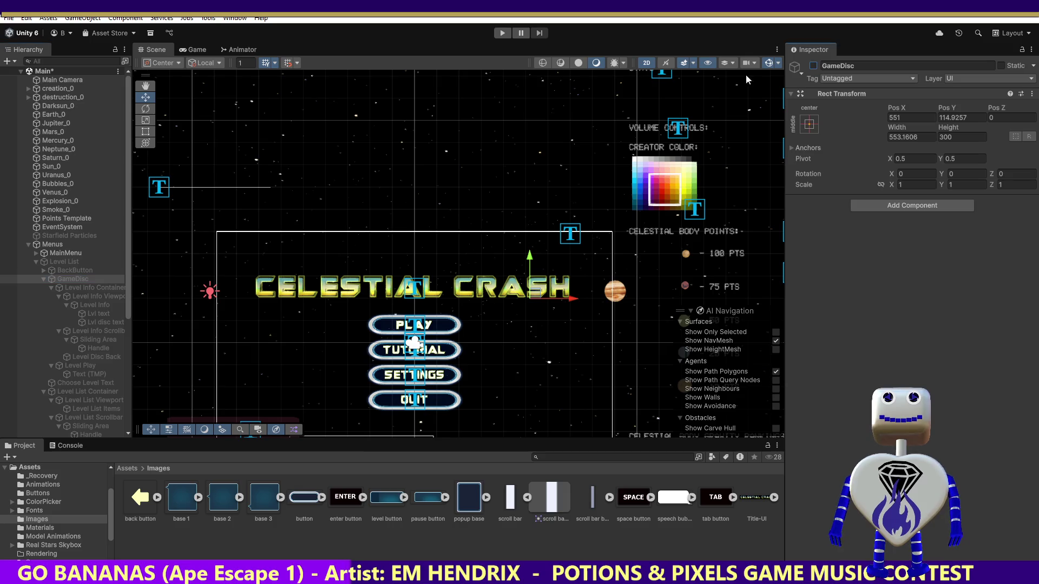
Step: Play, open Time Trial's info panel, scroll the lowered objectives text, then stop
left_click(503, 34)
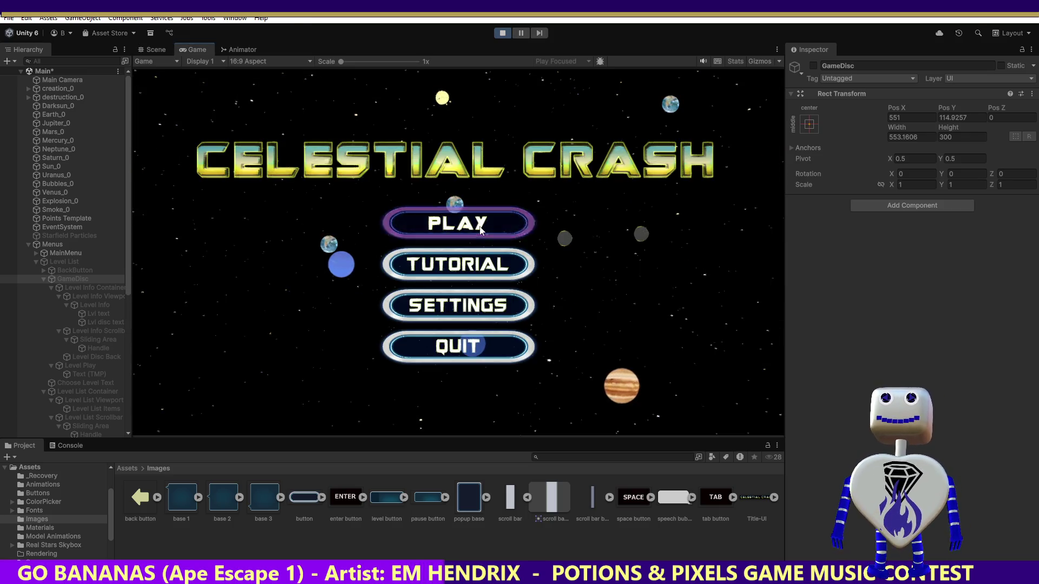
left_click(477, 219)
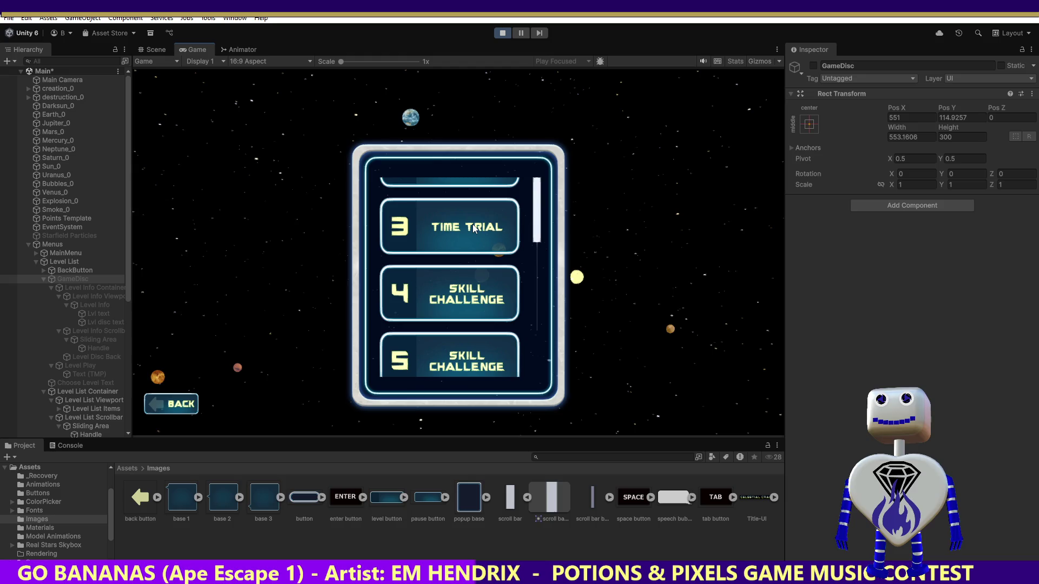
left_click(474, 227)
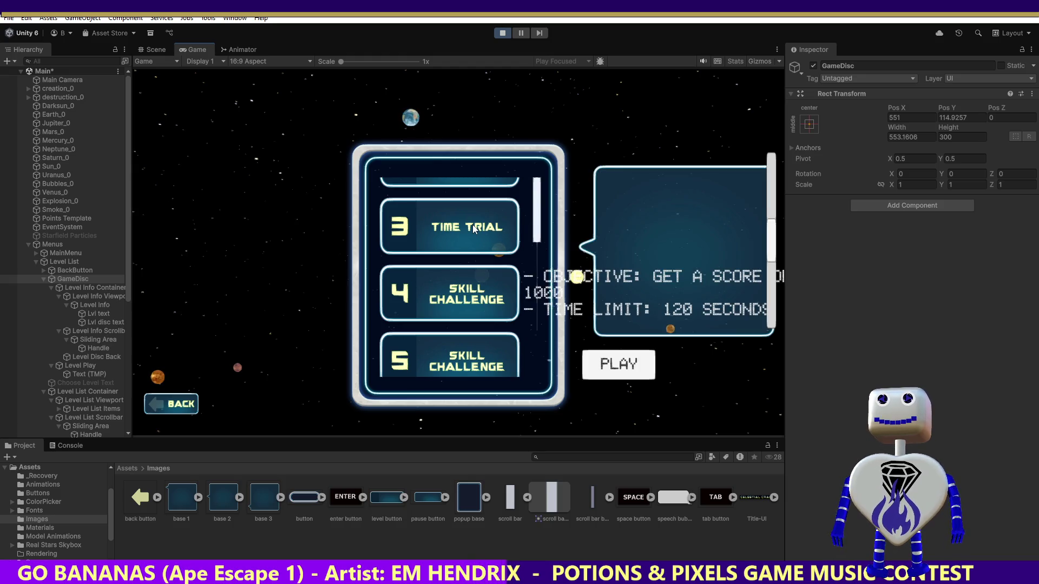
mouse_move(772, 241)
left_mouse_down()
mouse_move(773, 182)
mouse_move(769, 296)
mouse_move(780, 190)
mouse_move(780, 275)
left_mouse_up()
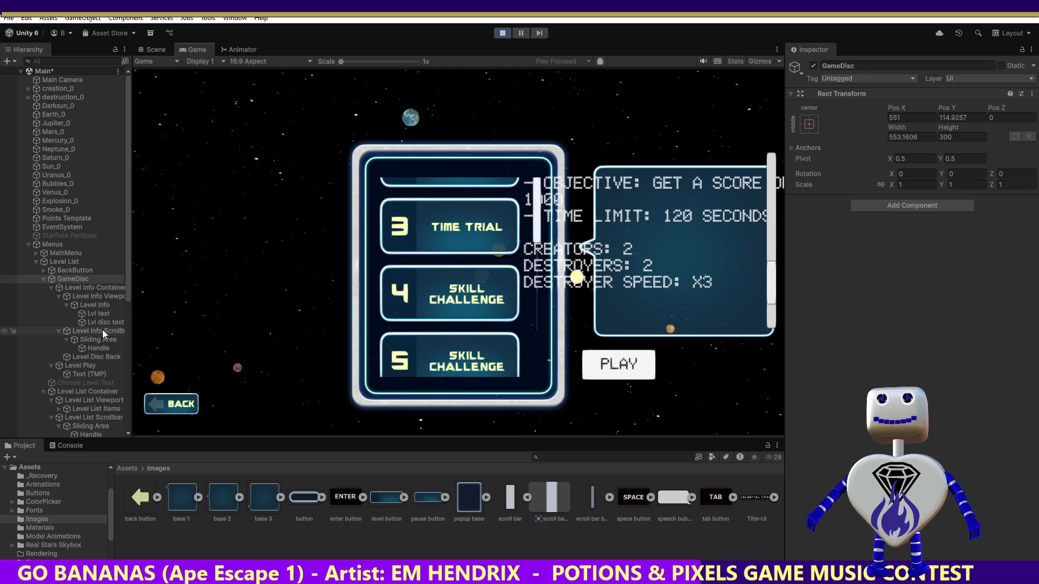
left_click(502, 34)
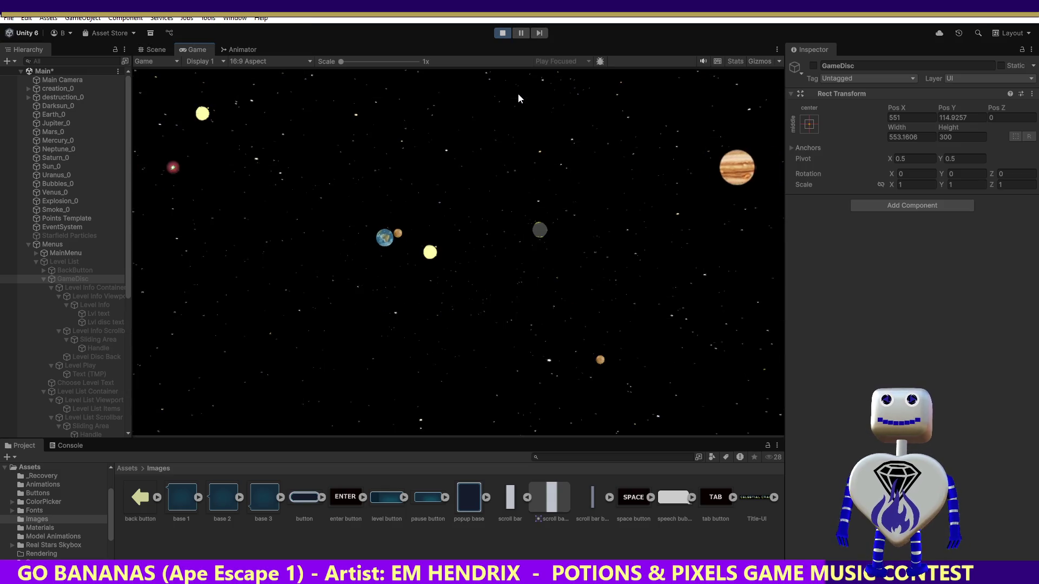
Step: Reopen Time Trial's info panel and select the Level Info Viewport
left_click(486, 225)
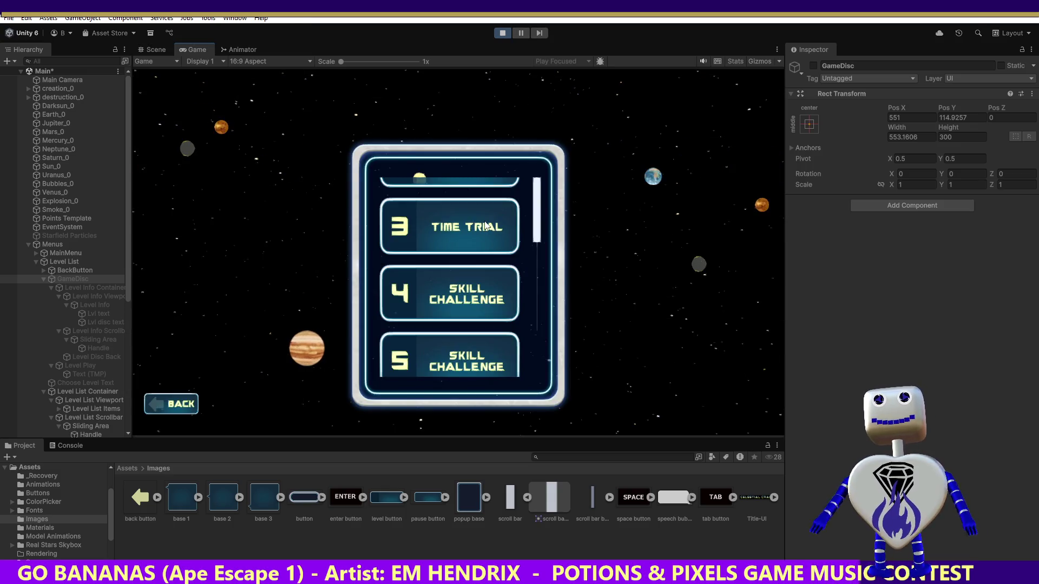
left_click(485, 225)
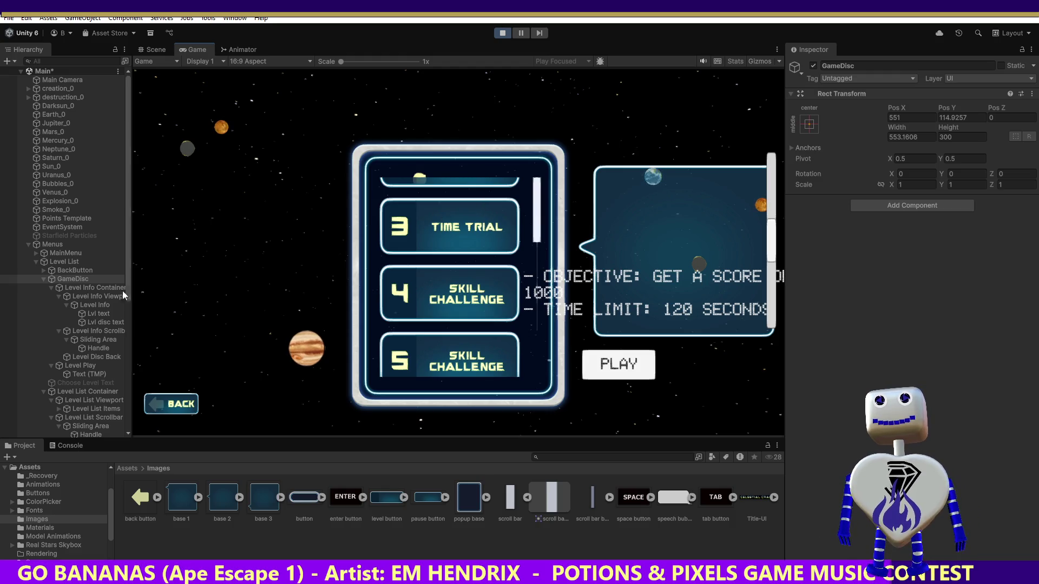
left_click(102, 295)
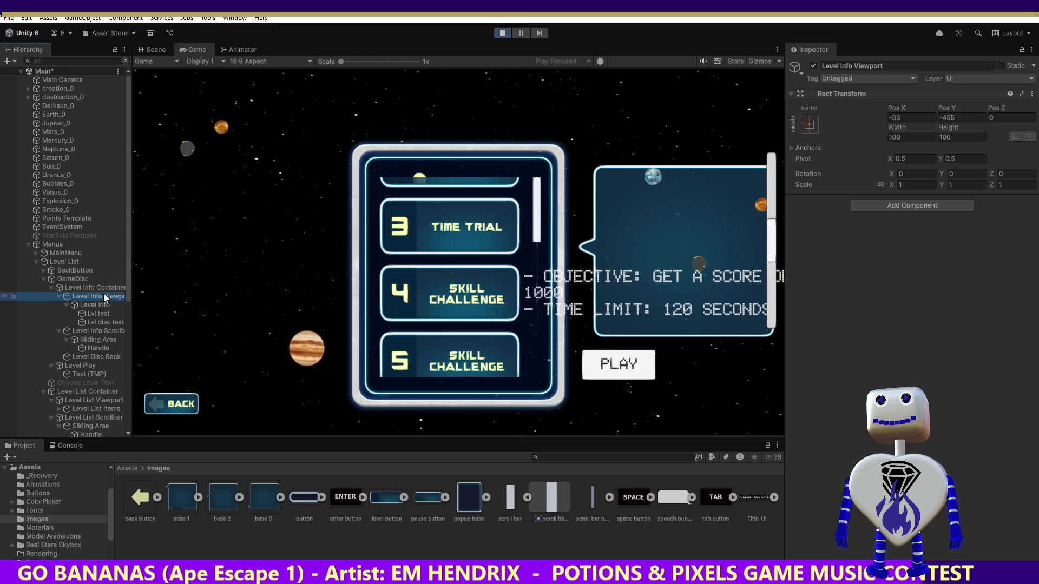
Step: Drag the Level Info Viewport higher in the Scene view during play, then stop Play mode
left_click(151, 50)
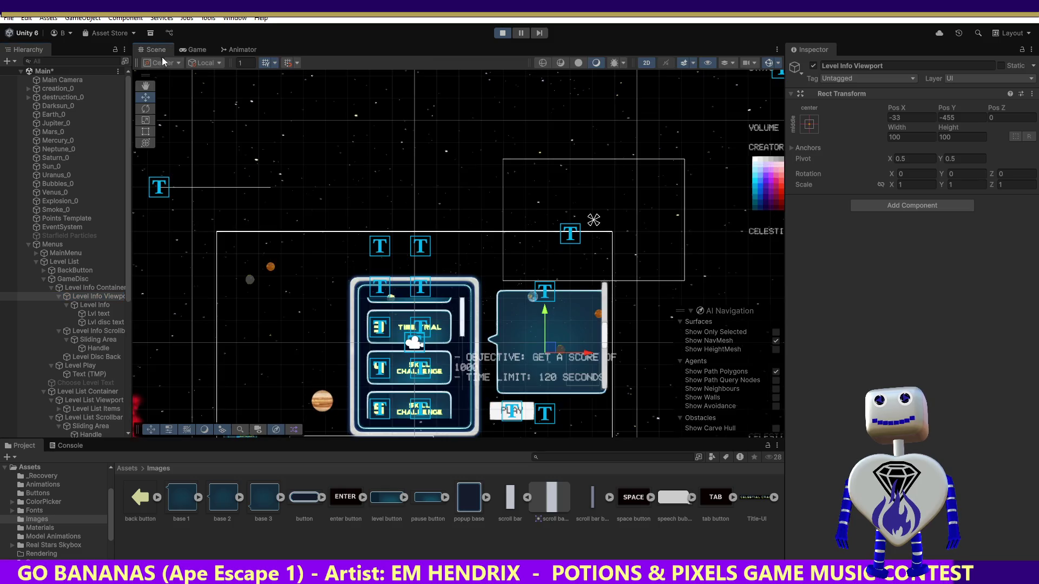
mouse_move(548, 354)
left_mouse_down()
mouse_move(555, 300)
mouse_move(602, 298)
left_mouse_up()
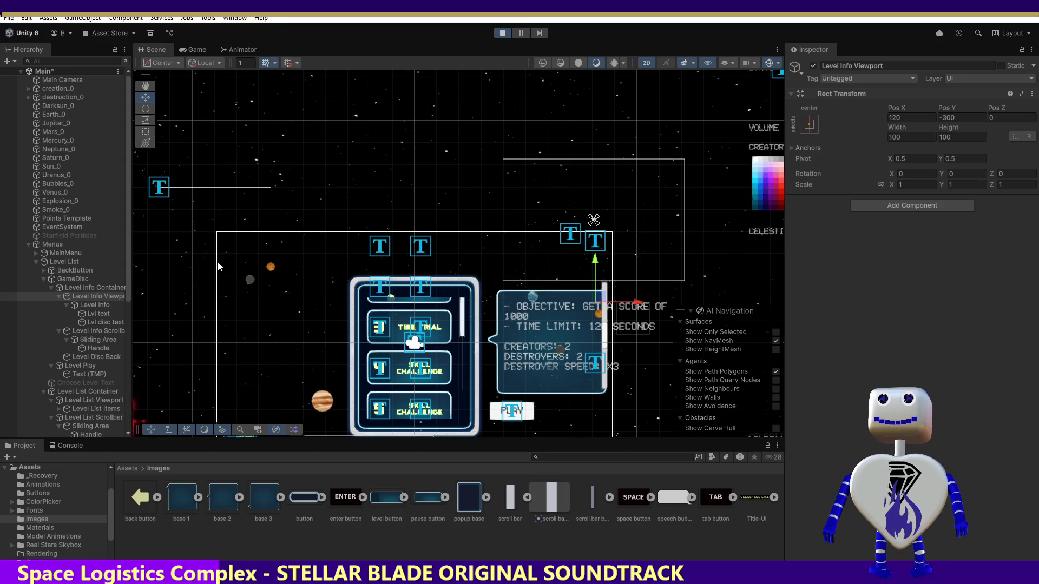
left_click(502, 34)
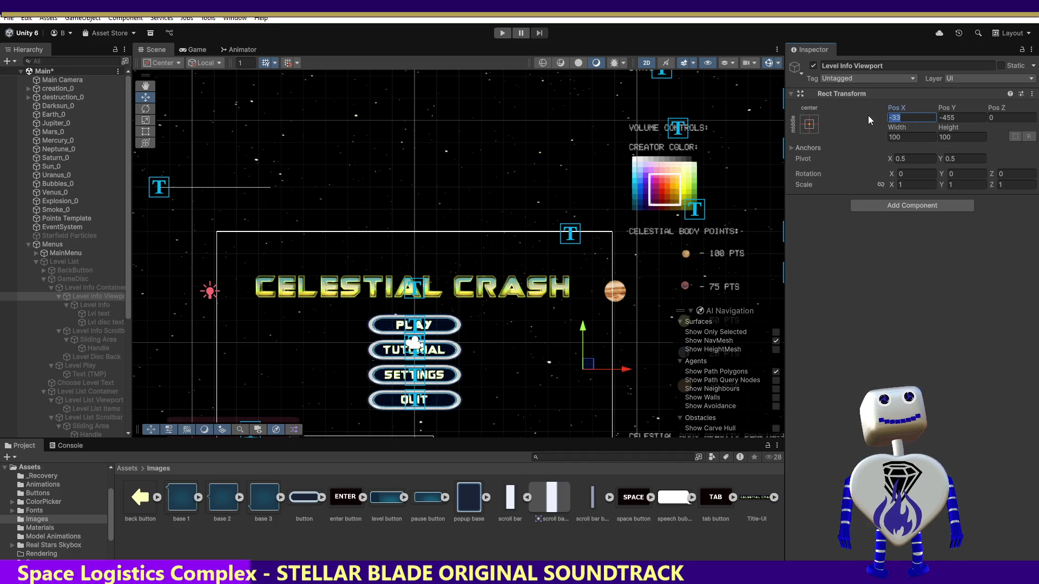
Step: Position the Level Info Viewport at Pos X 120, Pos Y -300
type("120")
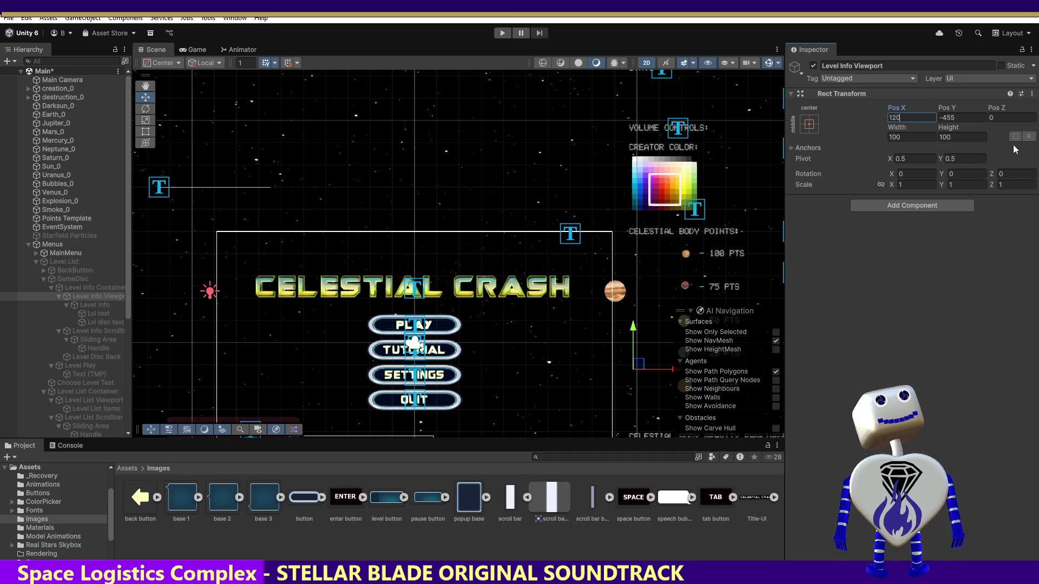
left_click(950, 118)
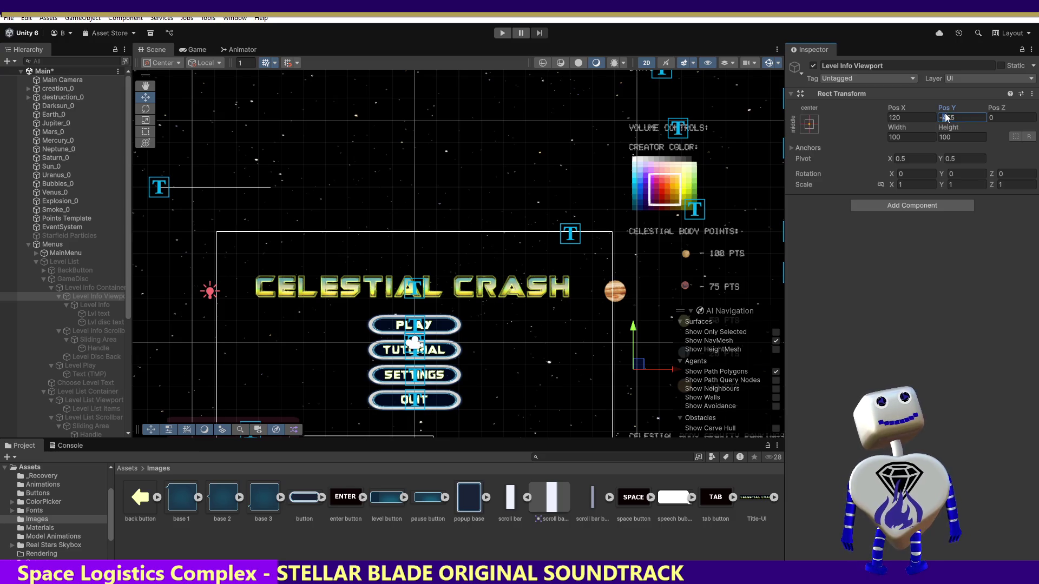
type("-300")
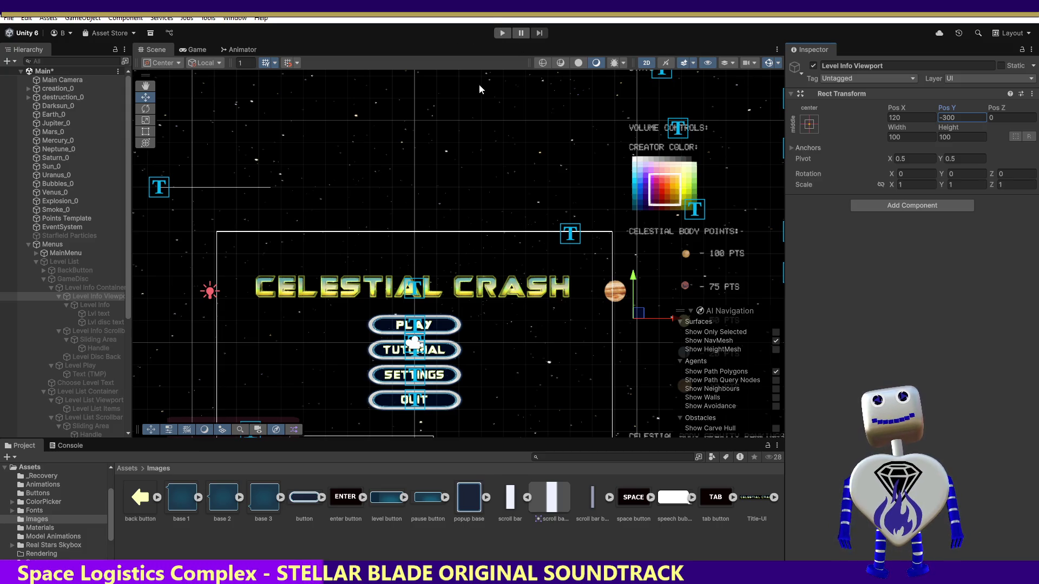
left_click(106, 331)
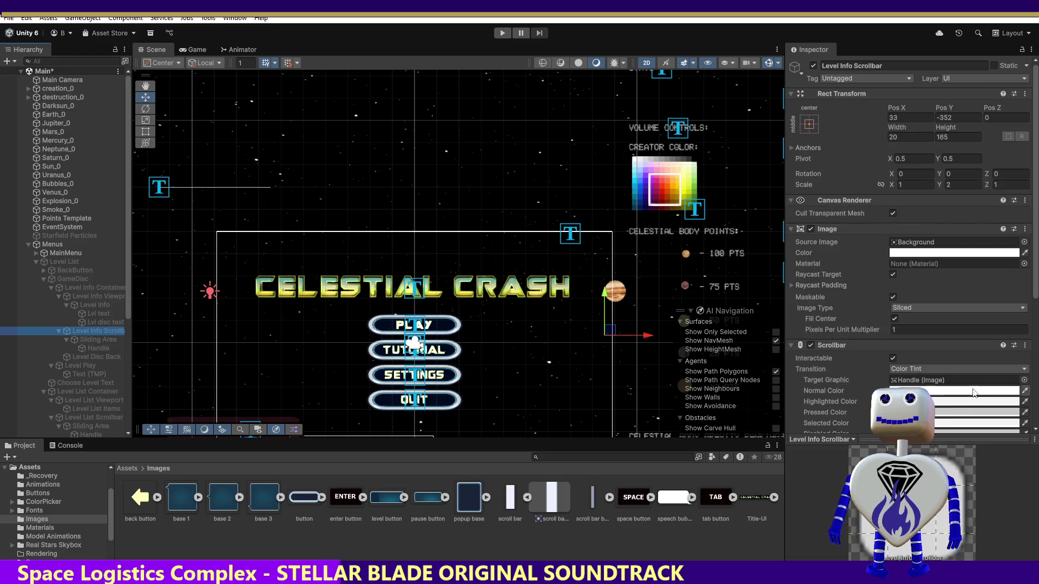
Step: Set the Level Info Scrollbar Value to 1 and enter Play mode
scroll(1025, 358, "down", 5)
left_click_drag(951, 347, 1037, 346)
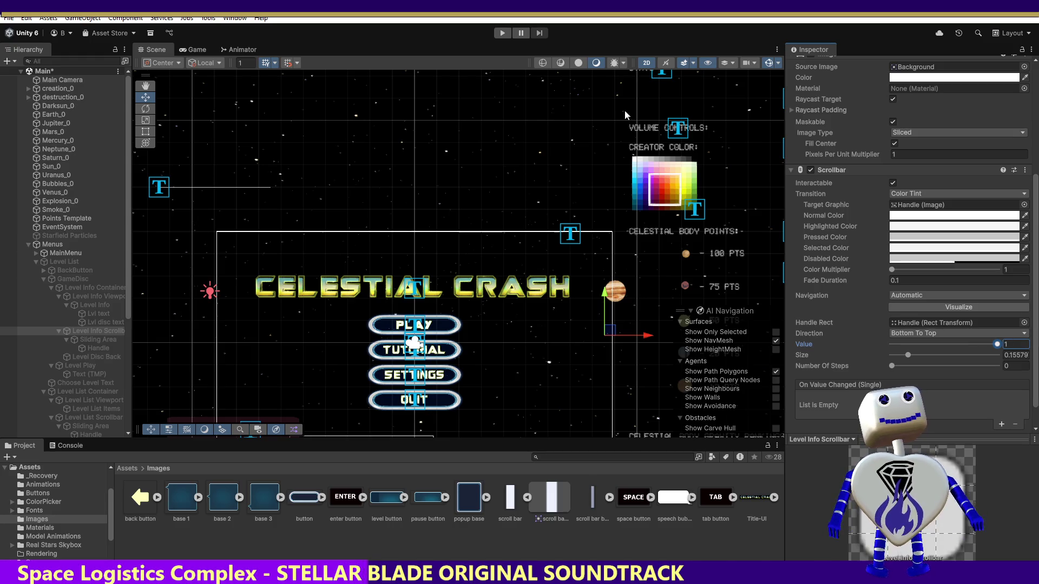
left_click(503, 35)
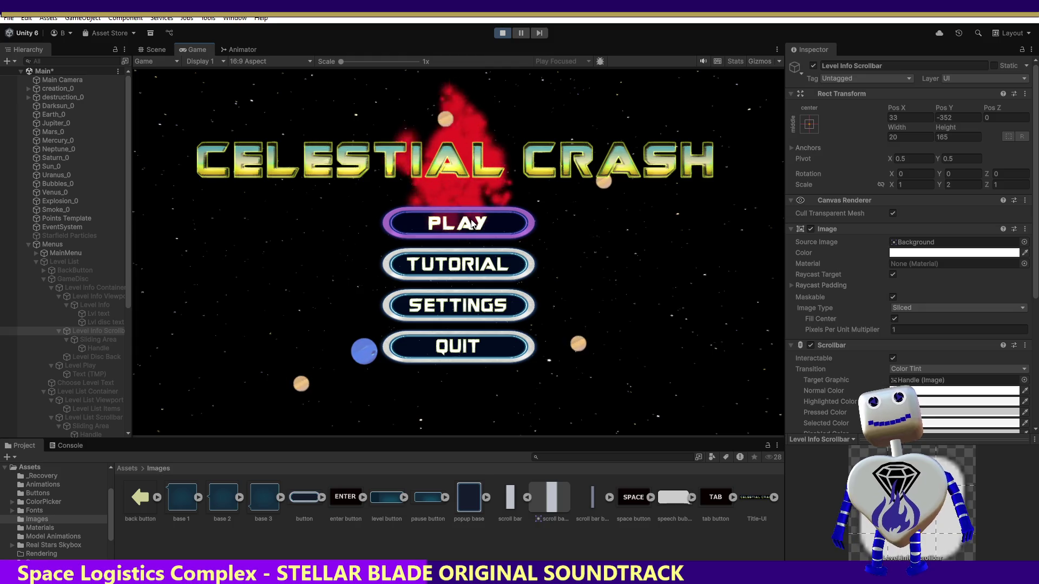
Step: Scroll-test the Time Trial info panel text in the running game, then stop play mode
left_click(469, 231)
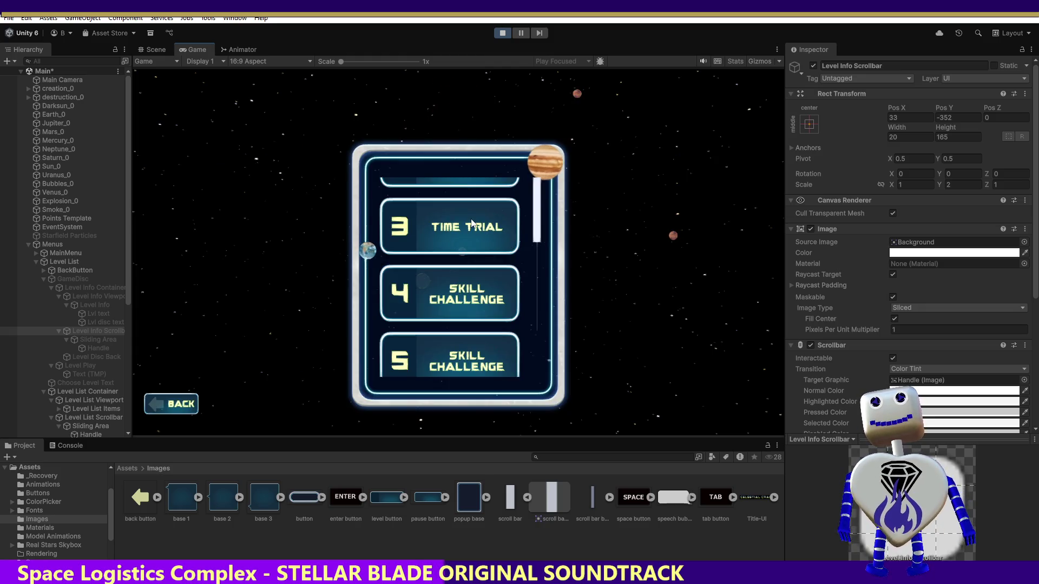
left_click(472, 223)
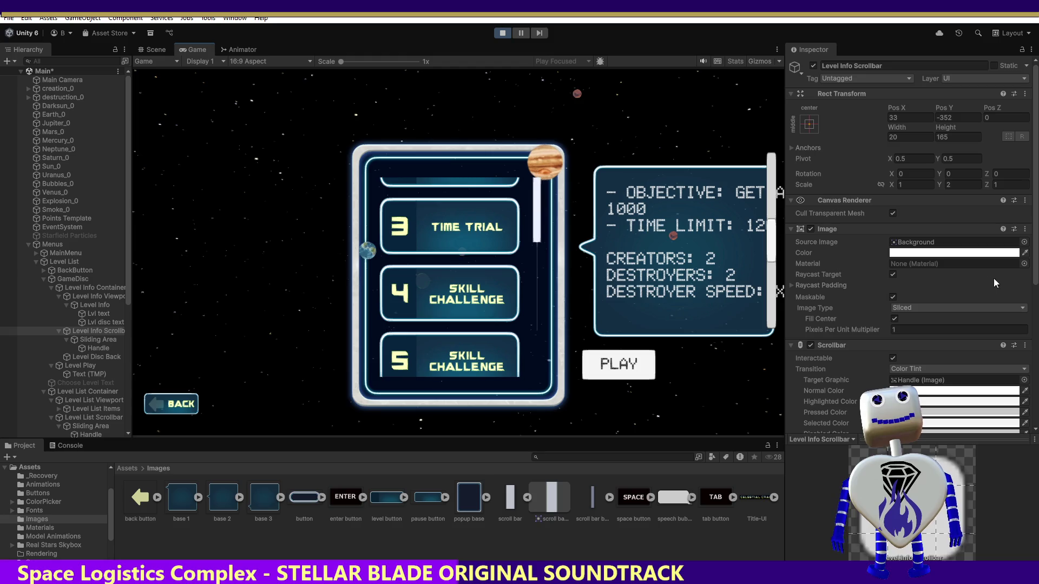
scroll(1036, 236, "down", 10)
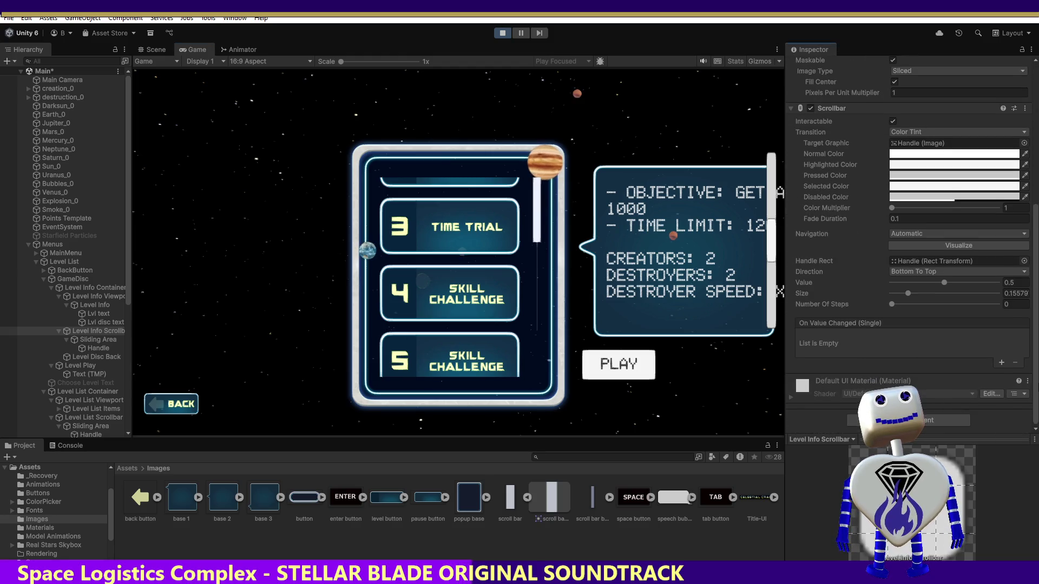
mouse_move(771, 238)
left_mouse_down()
mouse_move(782, 311)
mouse_move(777, 167)
mouse_move(777, 245)
mouse_move(780, 201)
mouse_move(789, 224)
left_mouse_up()
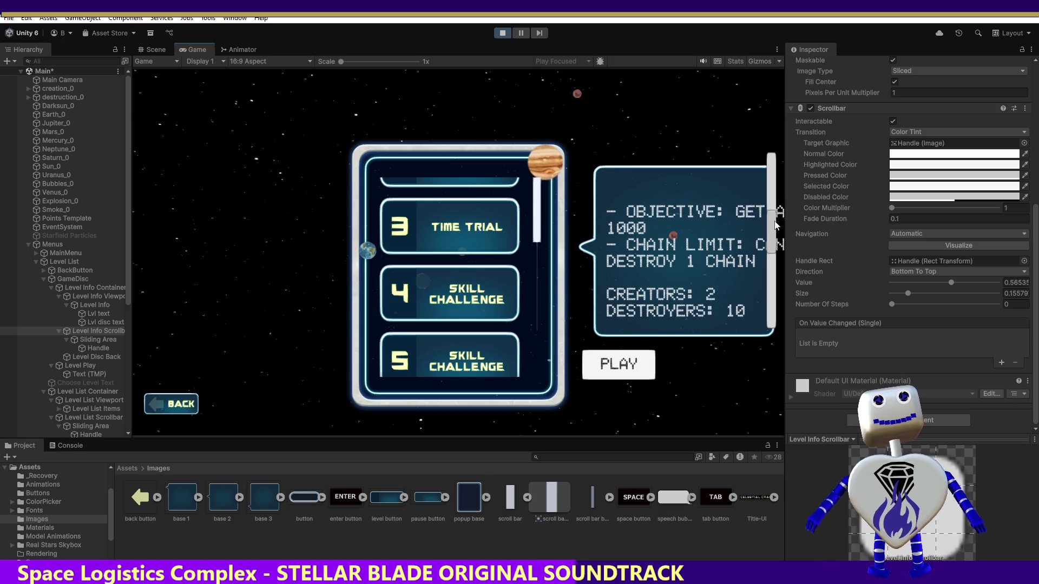
scroll(670, 235, "up", 1)
left_click(509, 34)
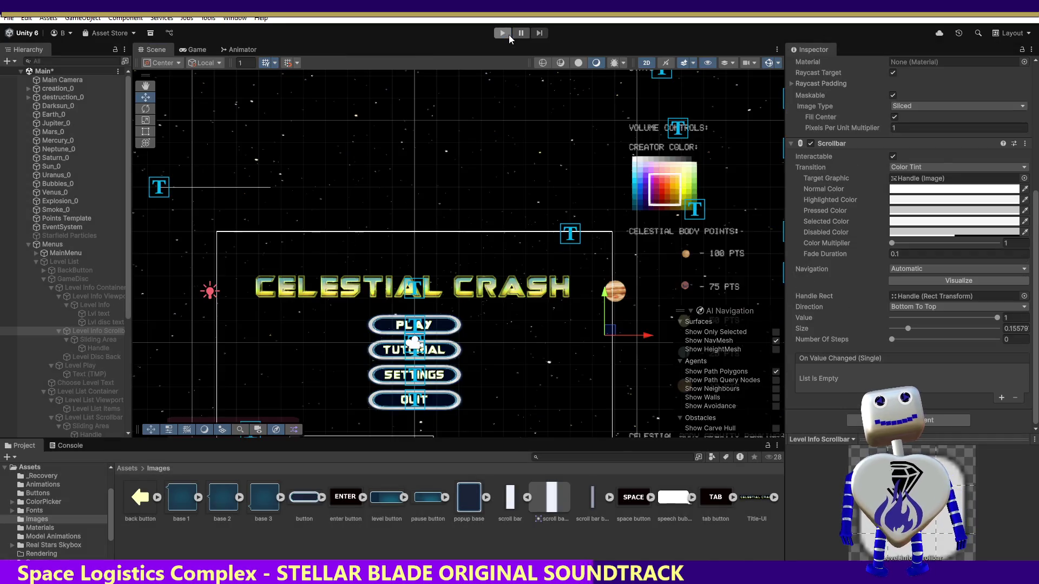
Step: Rerun the game, open Time Trial's info panel, drag its scrollbar to the top, and bring up demo 2.png
left_click(506, 33)
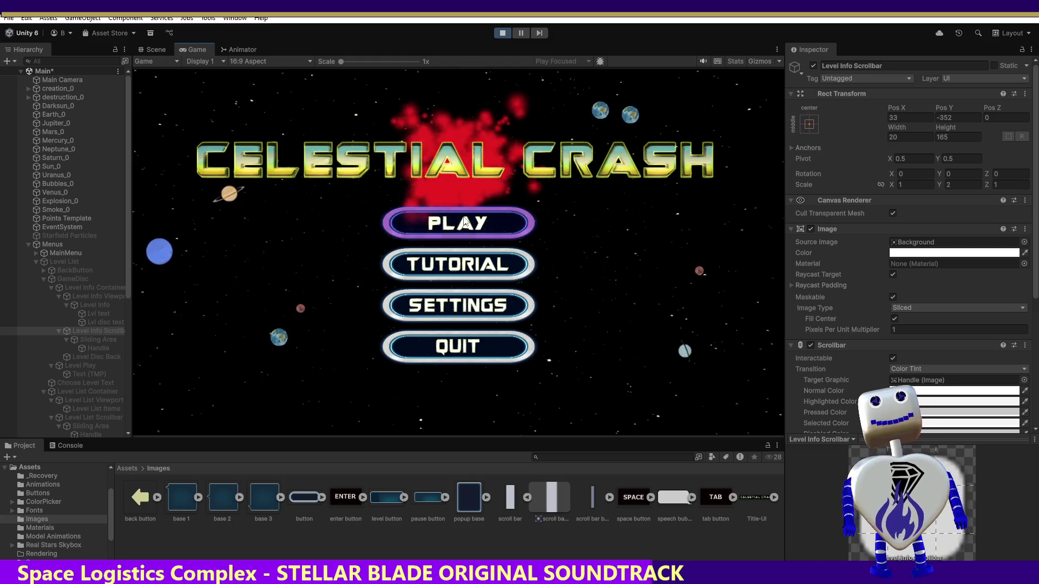
left_click(476, 219)
left_click(471, 225)
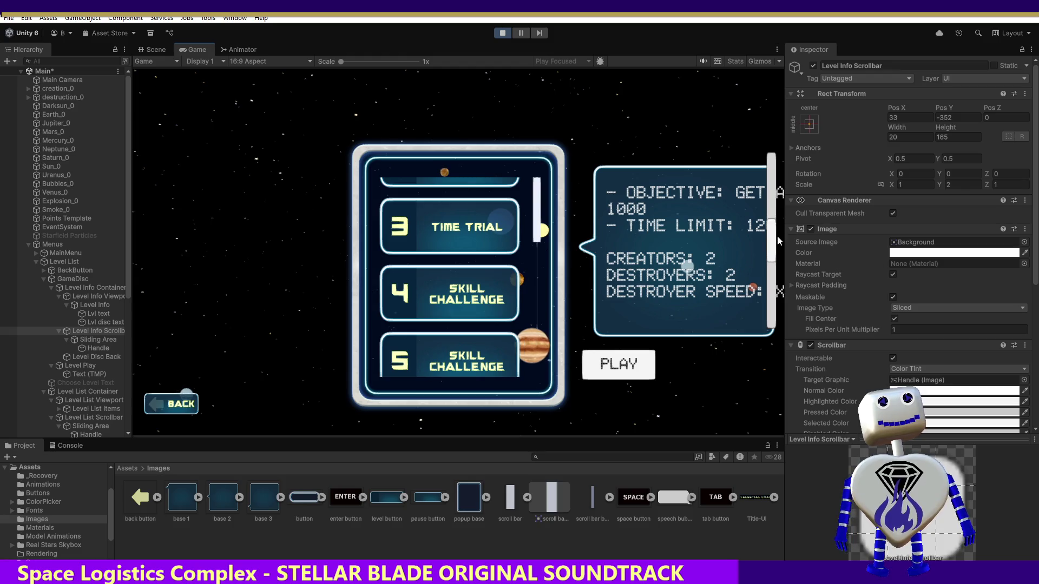
mouse_move(771, 241)
left_mouse_down()
mouse_move(771, 188)
mouse_move(771, 299)
mouse_move(781, 174)
mouse_move(781, 240)
mouse_move(774, 186)
left_mouse_up()
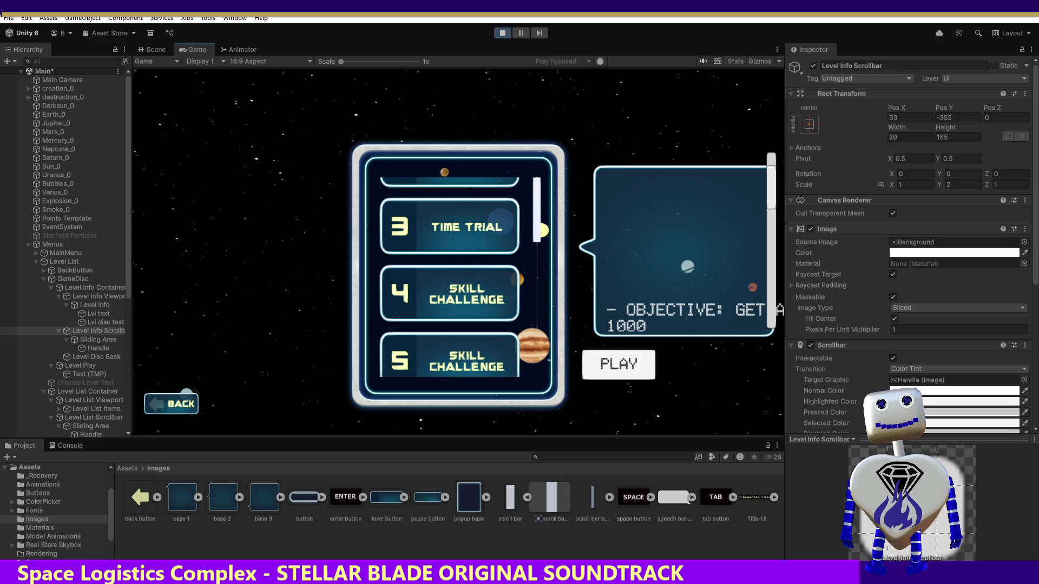
key("alt+Tab")
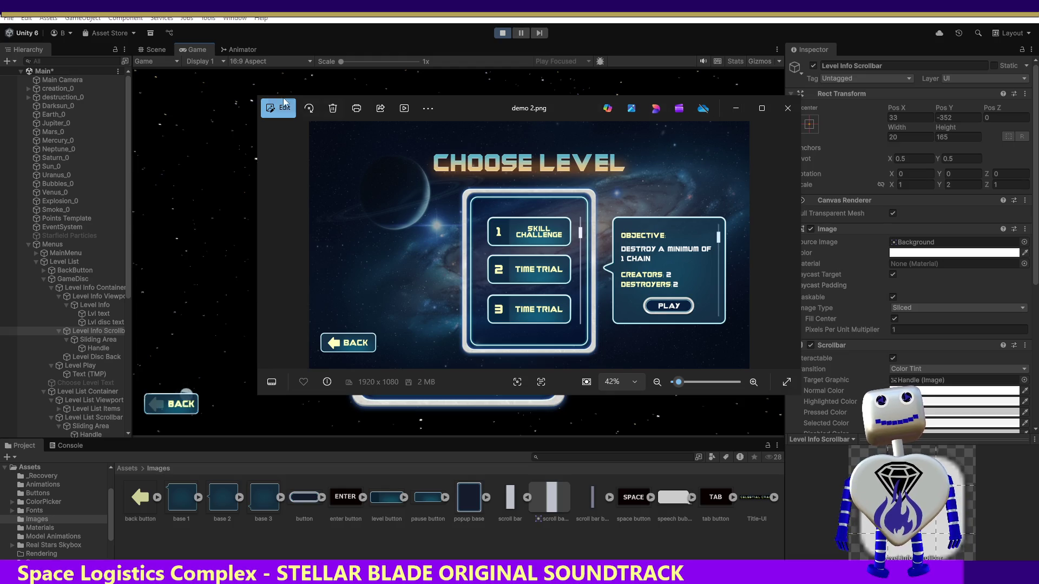
Step: Close the demo 2.png mockup in Photos
left_click(225, 97)
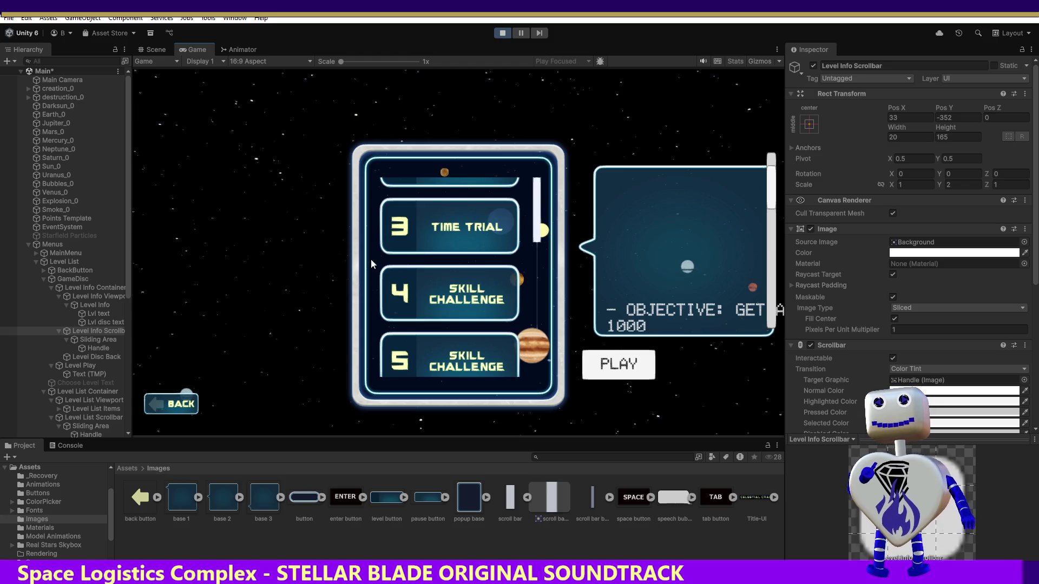
Step: In the Scene view, inspect Level Info Viewport, Level Info Scrollbar and Level List Viewport
left_click(108, 296)
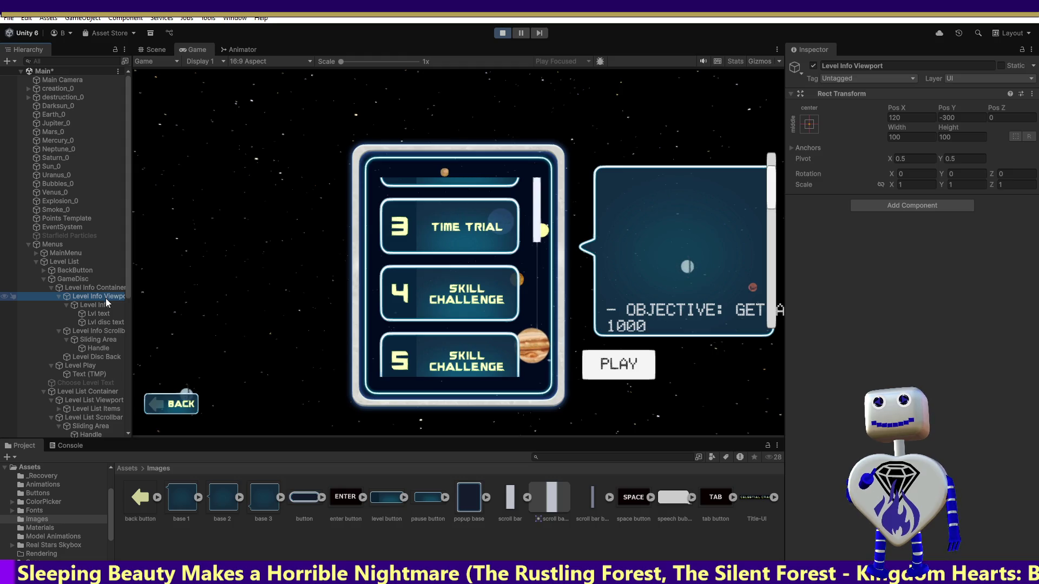
left_click(164, 52)
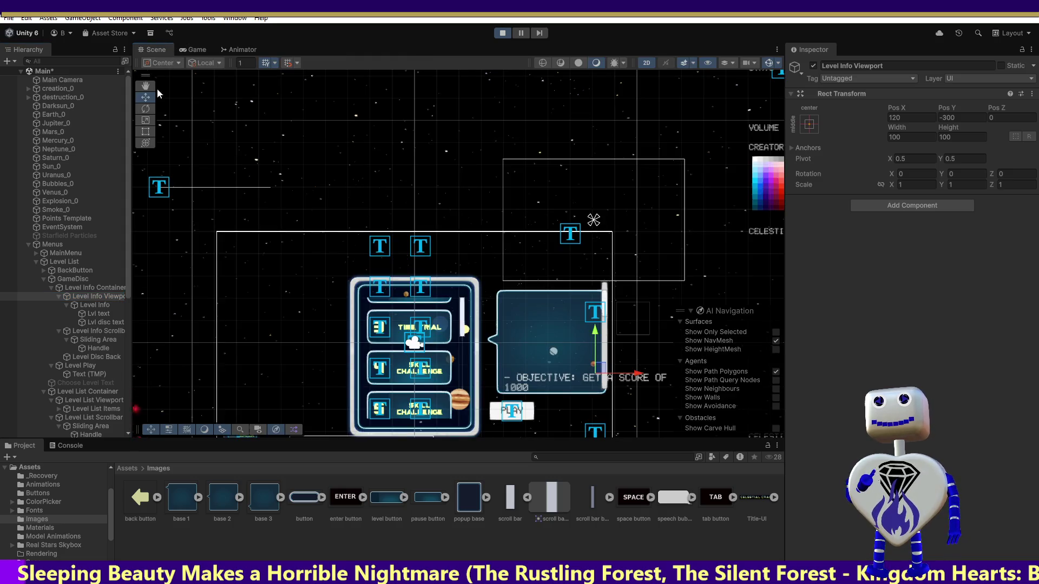
left_click(92, 330)
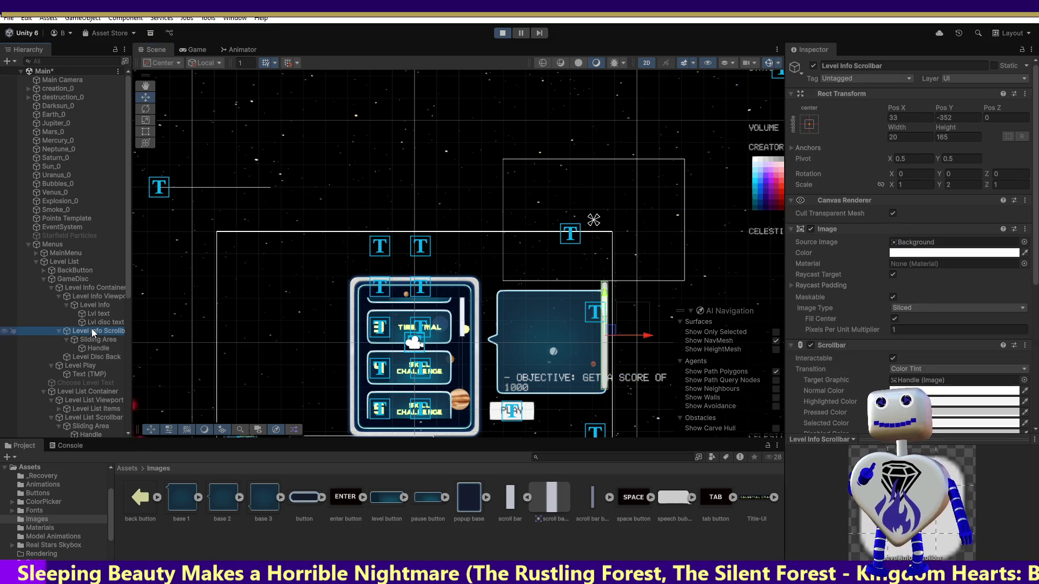
left_click(86, 298)
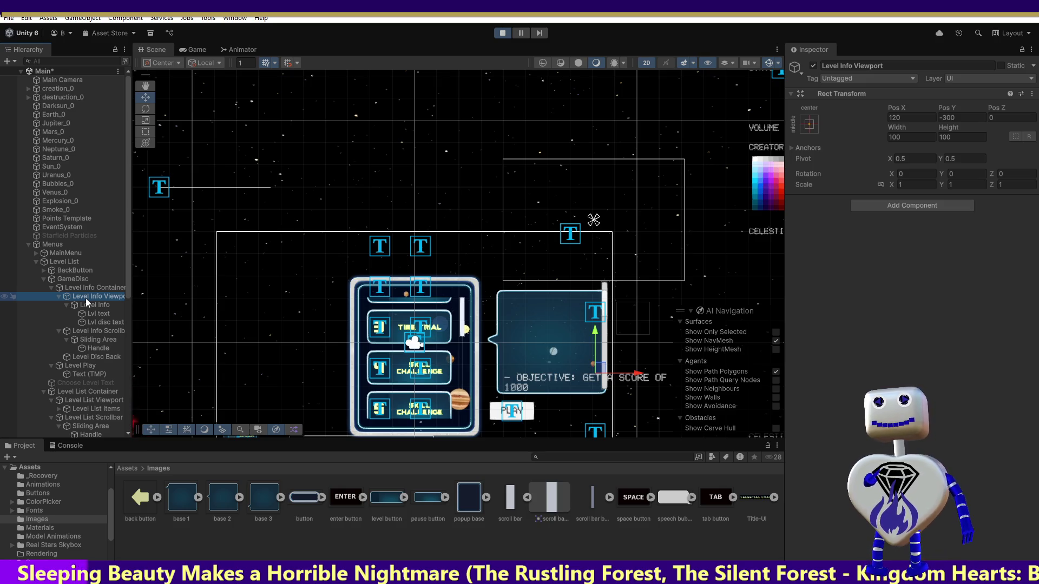
left_click(107, 401)
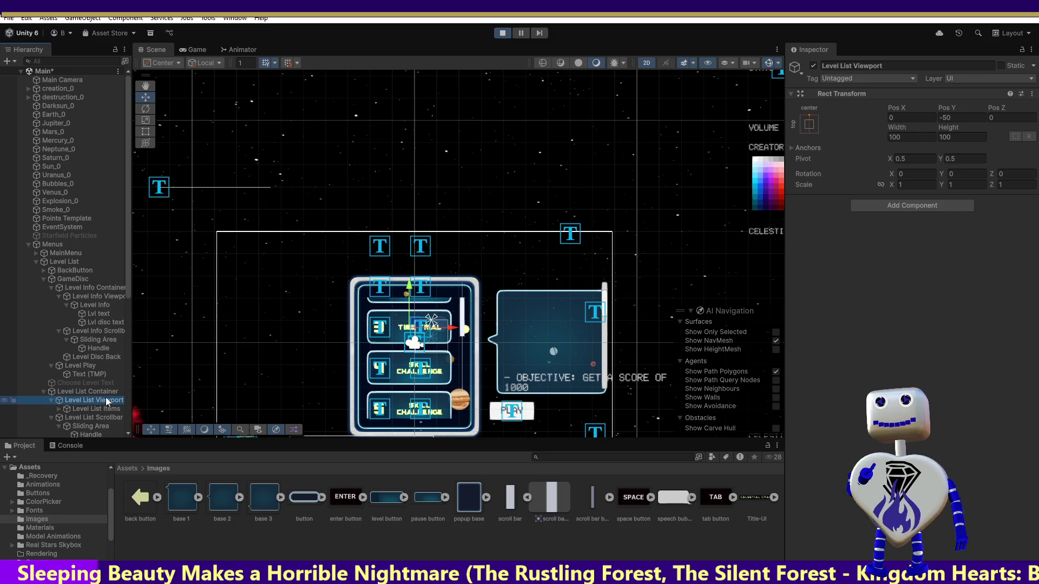
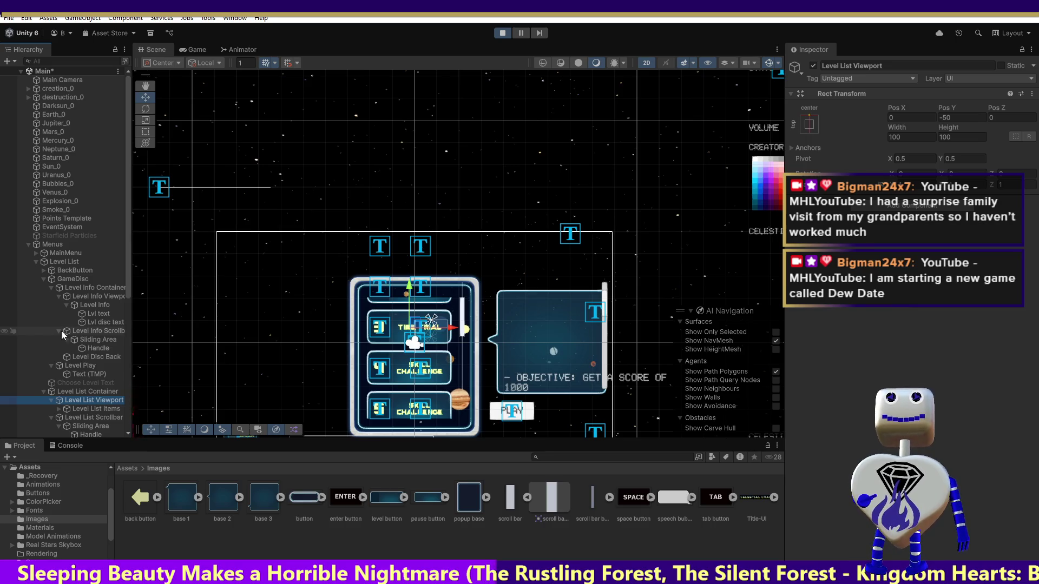
Step: Check the Level Info Scrollbar handle, stop Play mode, and select the BackButton object
left_click(85, 348)
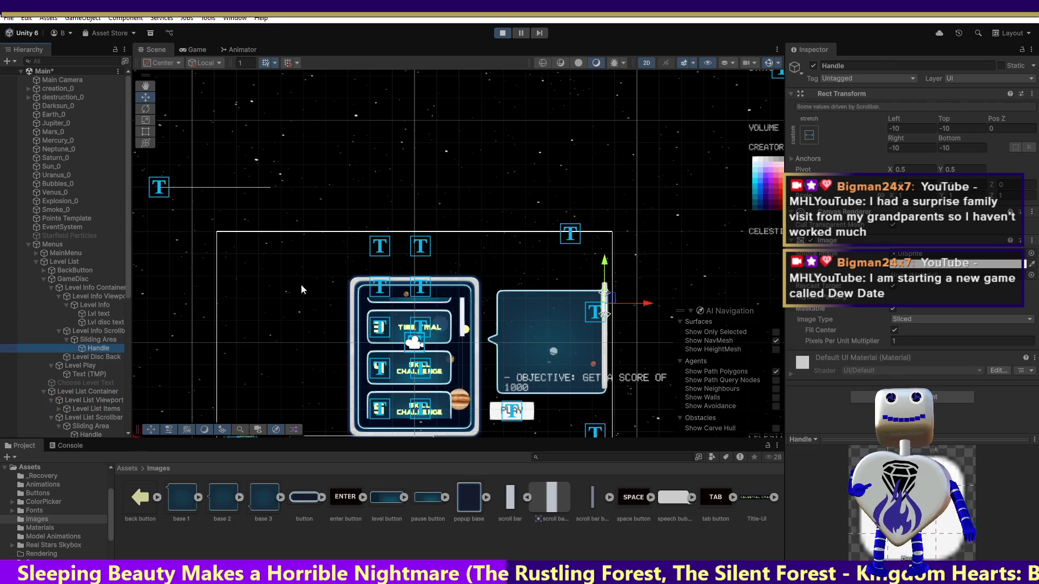
left_click(503, 32)
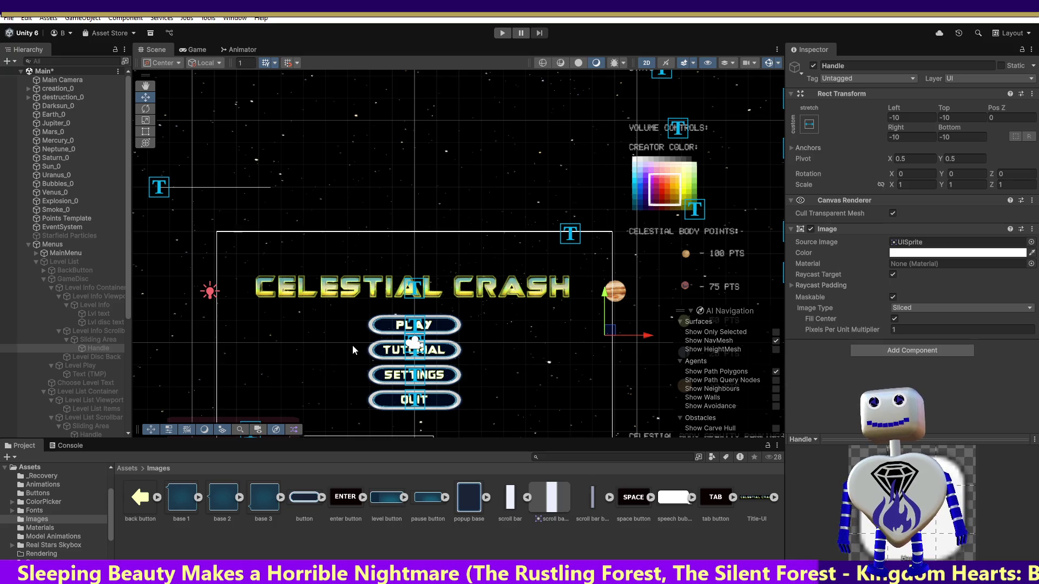
left_click(66, 270)
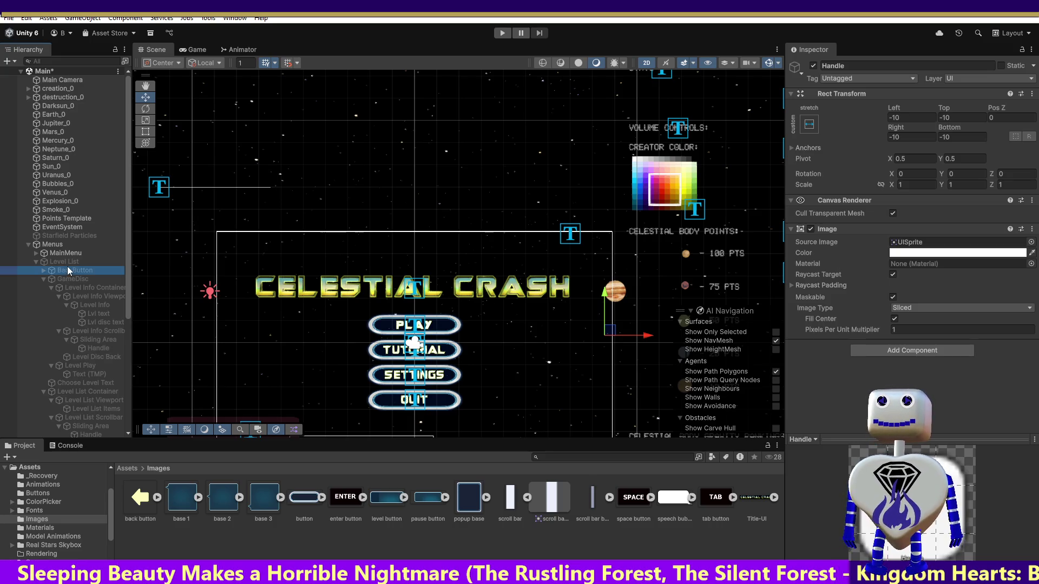
Step: Activate the Level List object and review its Level Info Scrollbar and Level Info Viewport settings
left_click(67, 263)
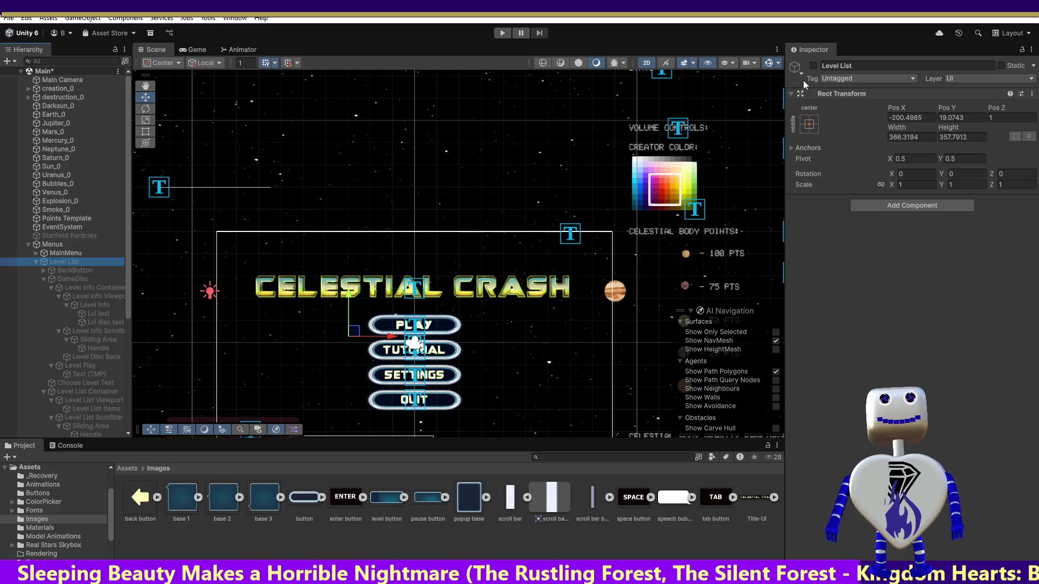
left_click(813, 66)
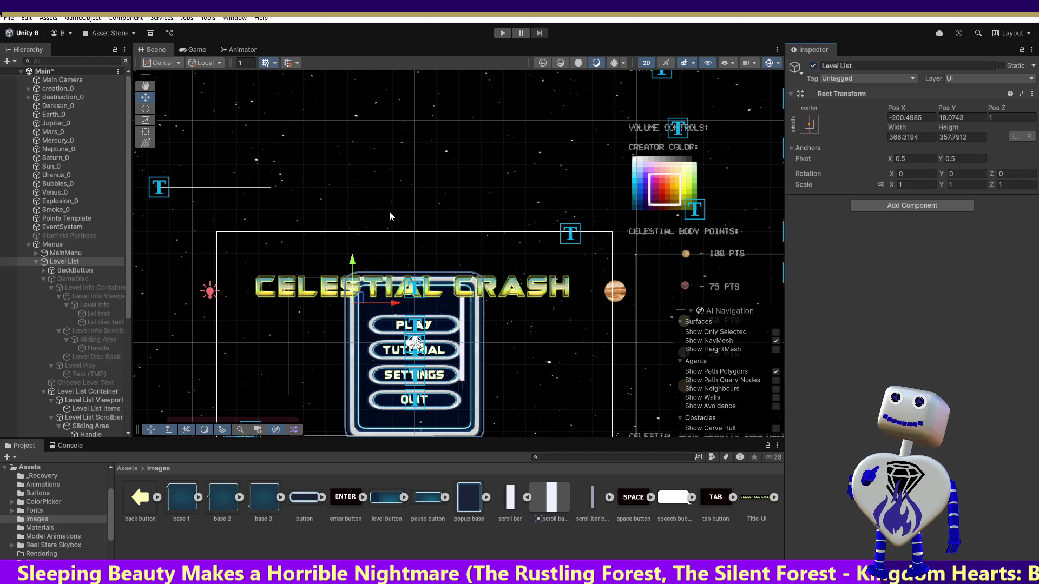
left_click(112, 331)
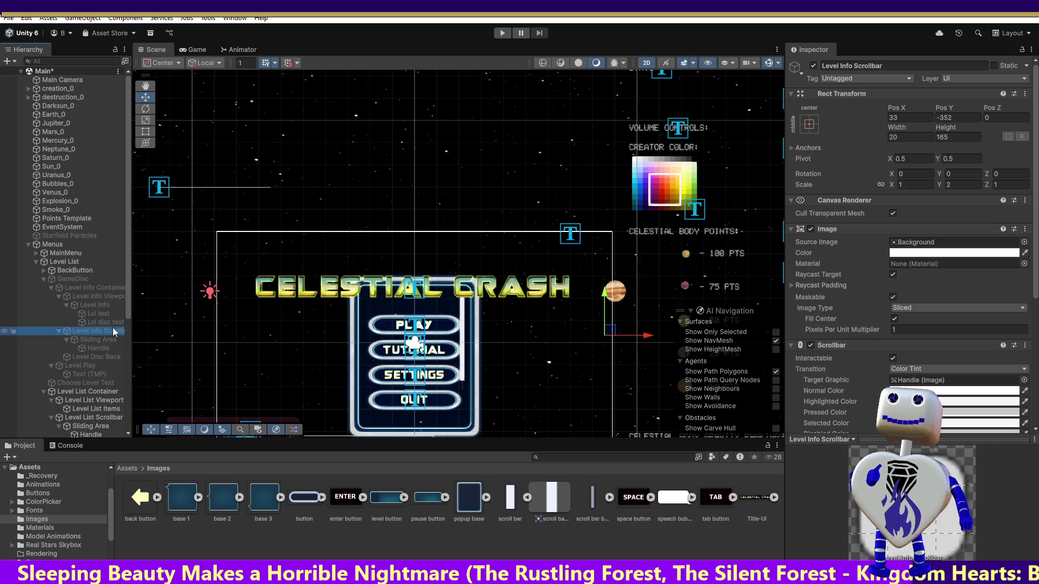
left_click(117, 297)
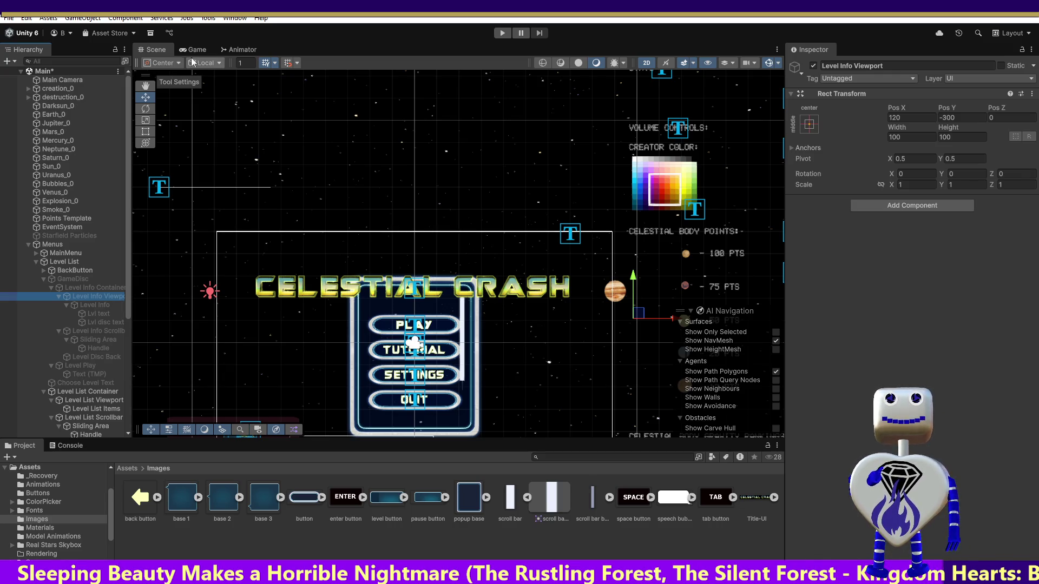
left_click(502, 33)
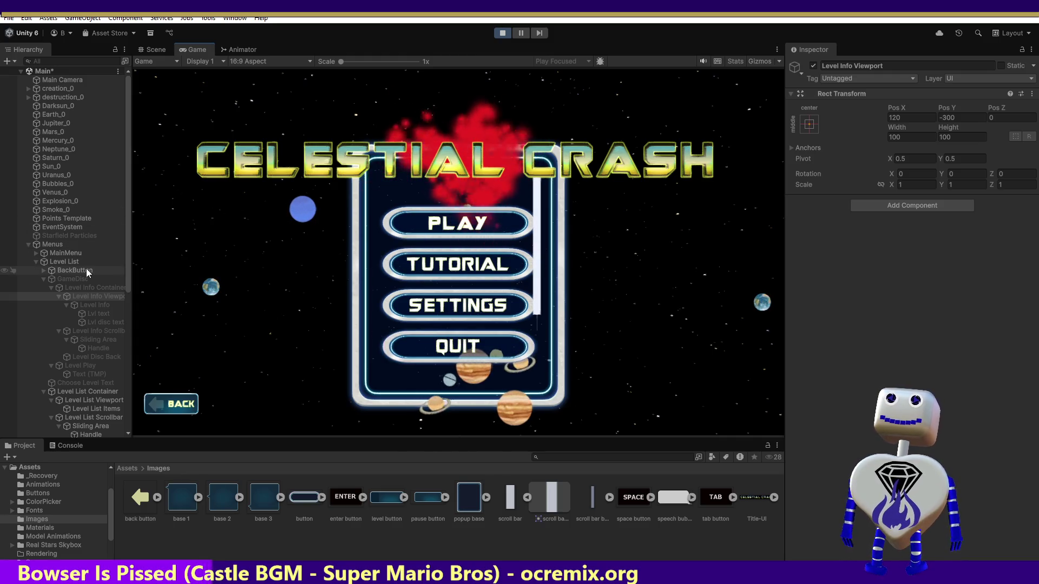
left_click(502, 33)
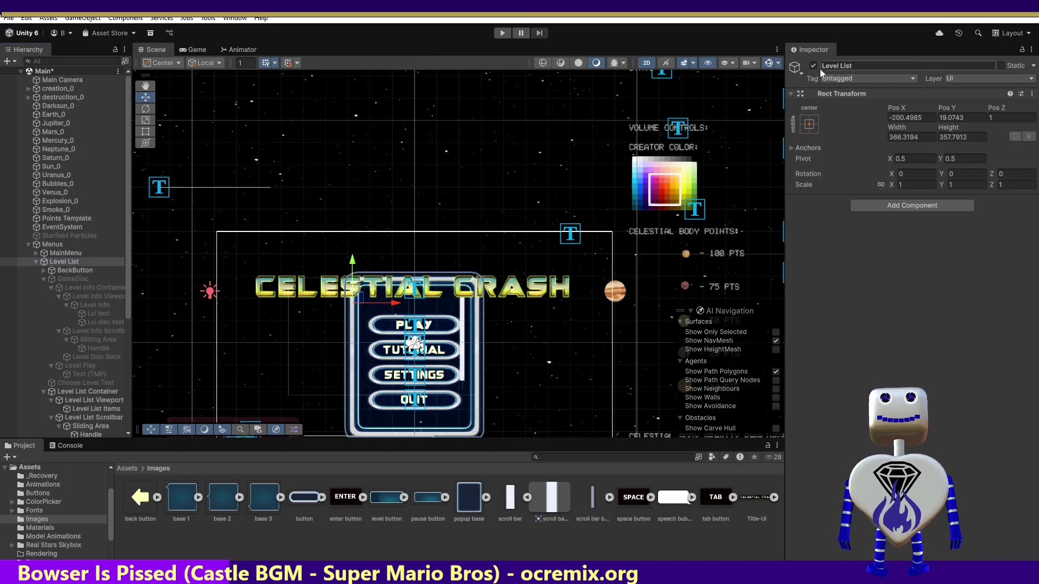
Step: Deactivate Level List, run the game, and open a level's info popup via PLAY
left_click(813, 65)
left_click(501, 33)
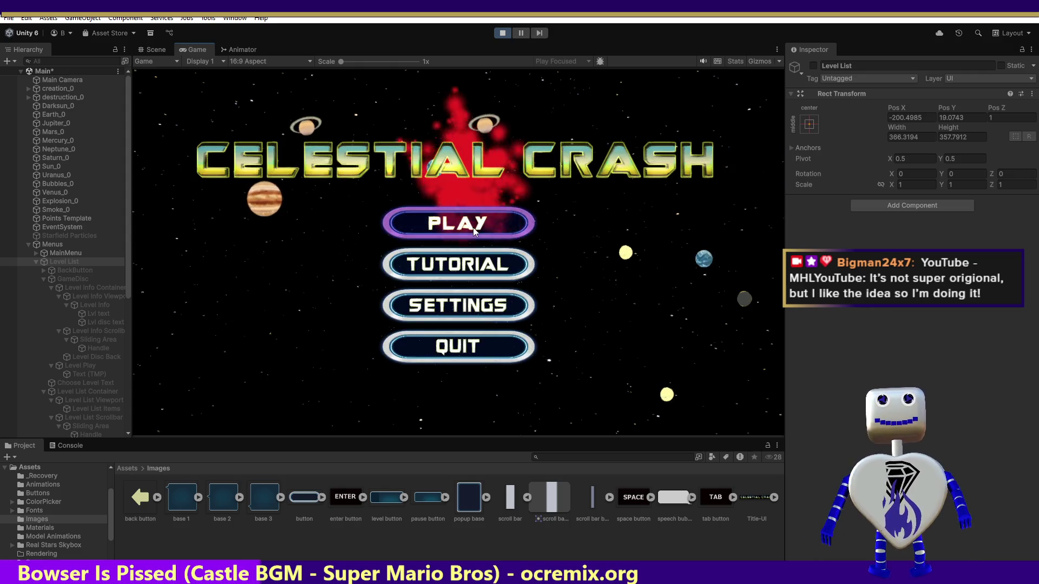
left_click(473, 227)
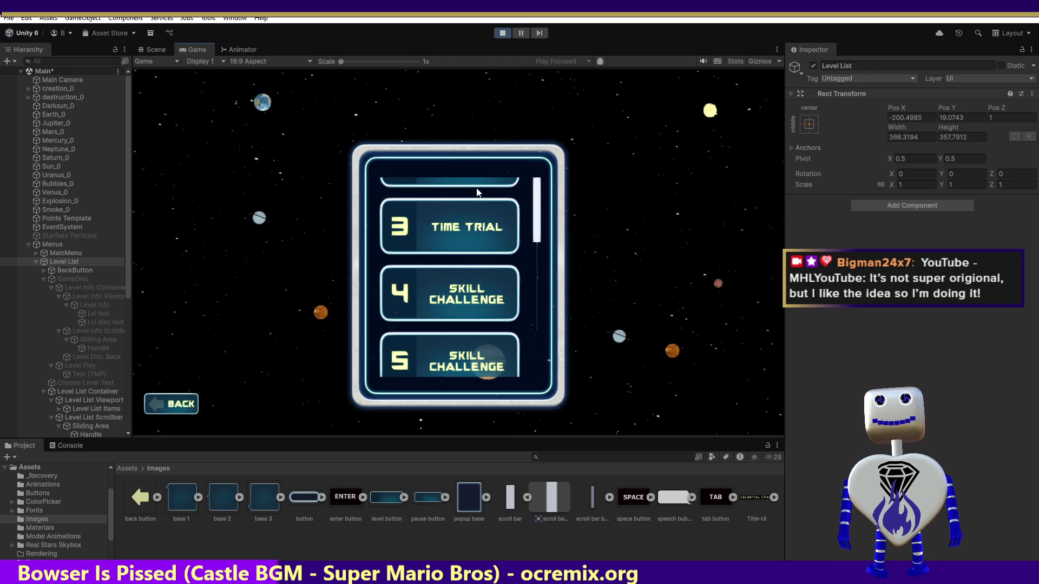
left_click(460, 236)
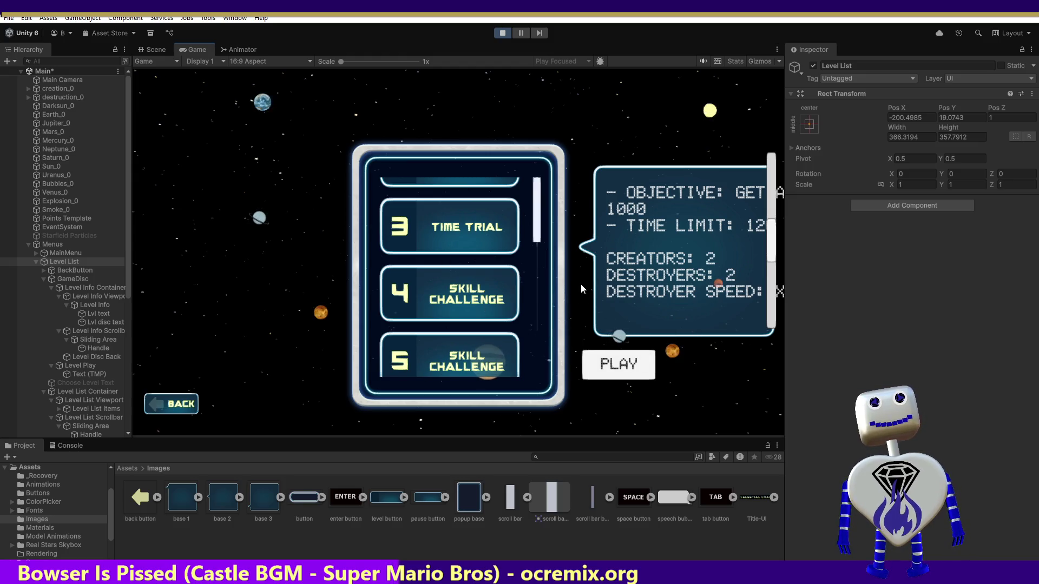
Step: Go BACK to the main menu, reopen the level list, and show the TIME TRIAL info popup
left_click(184, 404)
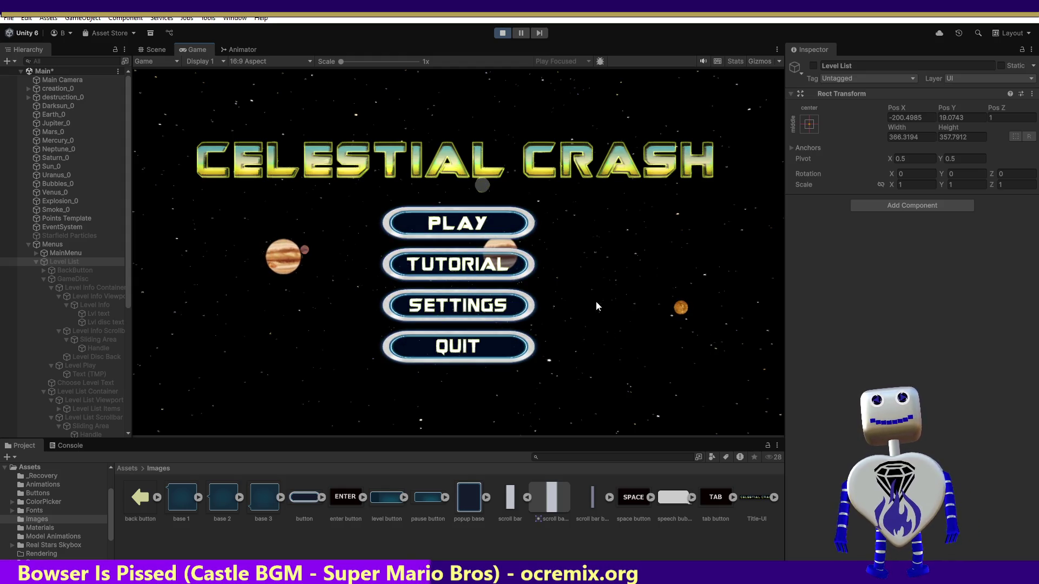
left_click(458, 226)
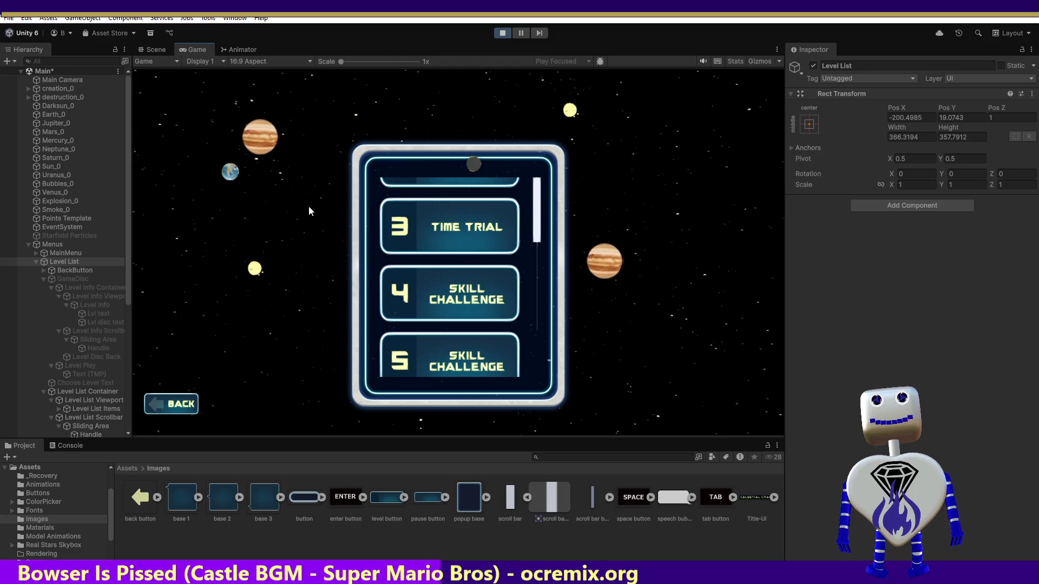
left_click(471, 226)
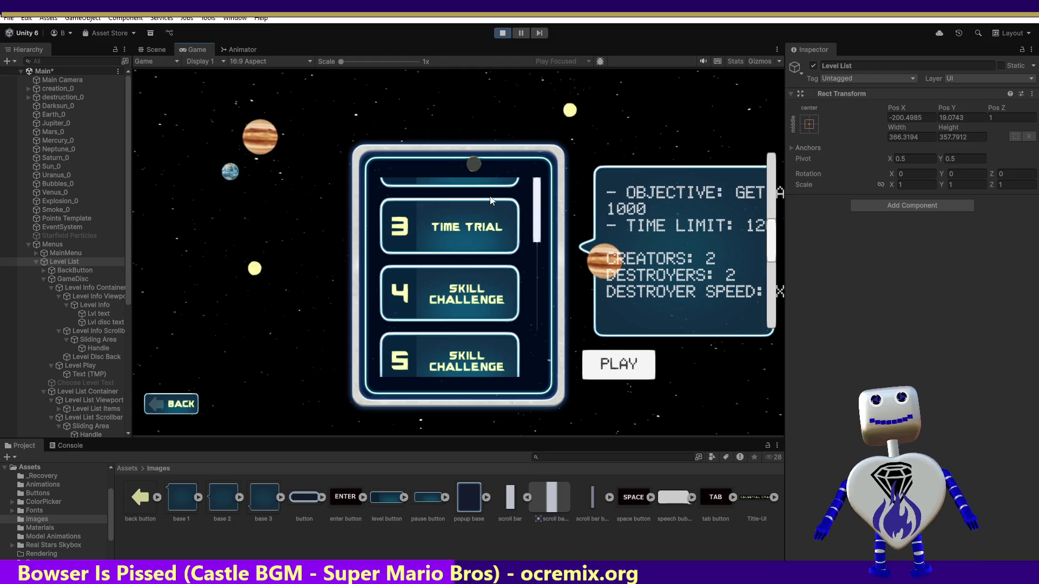